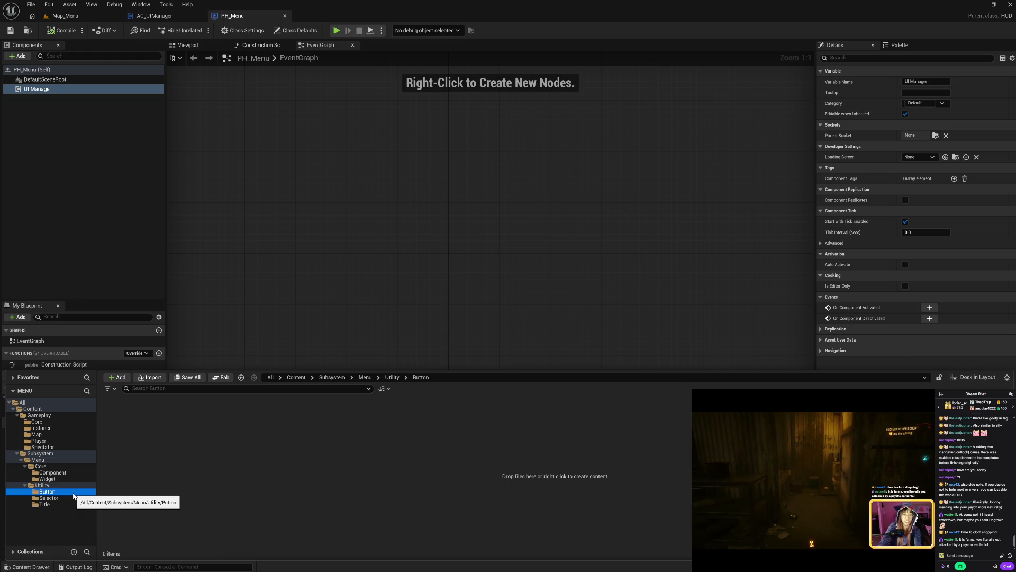
# Open the Core Widget folder and select the WBP_Master widget
pyautogui.click(70, 479)
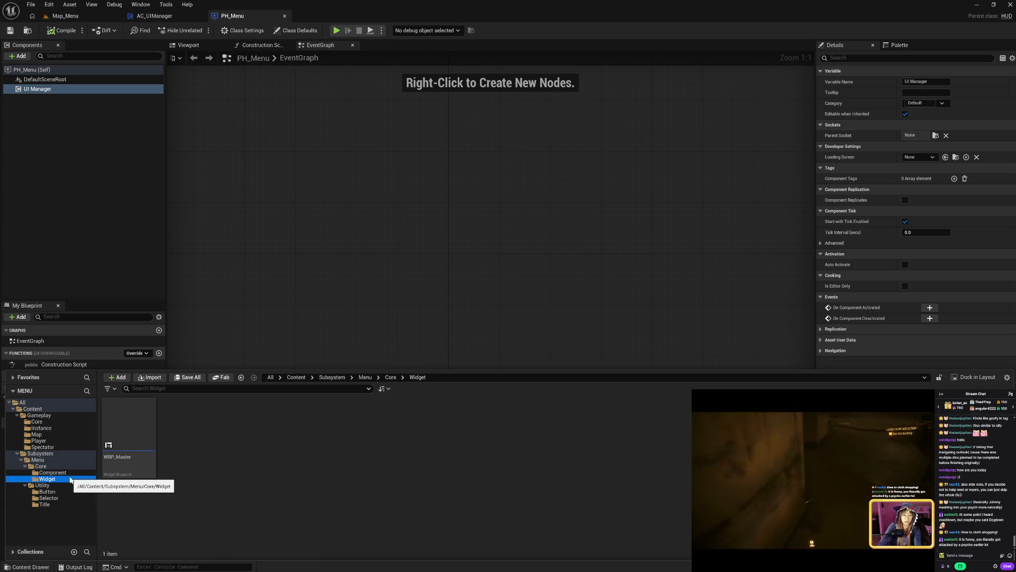
pyautogui.rightClick(189, 474)
pyautogui.moveTo(194, 469)
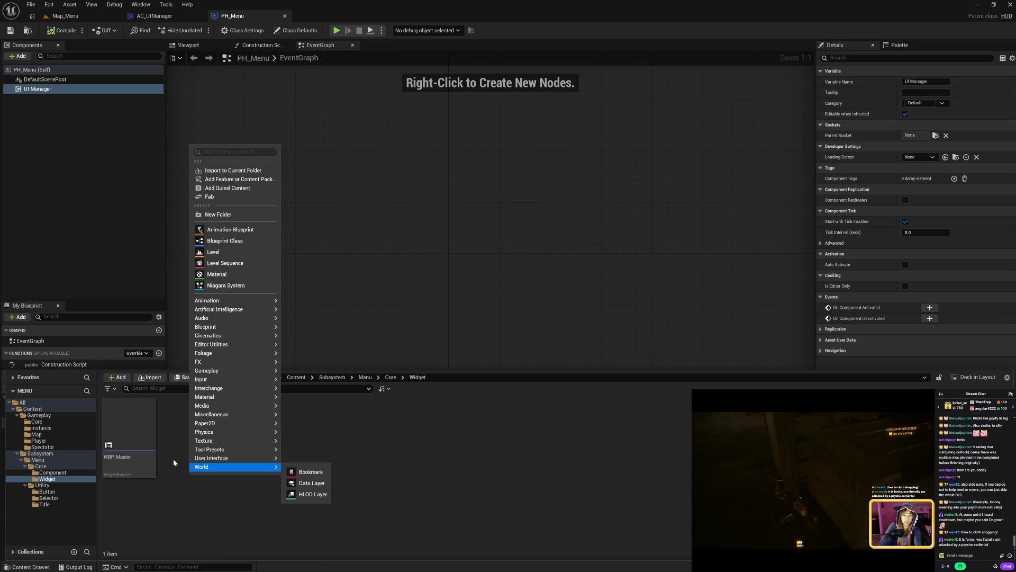
pyautogui.click(137, 456)
pyautogui.click(129, 439)
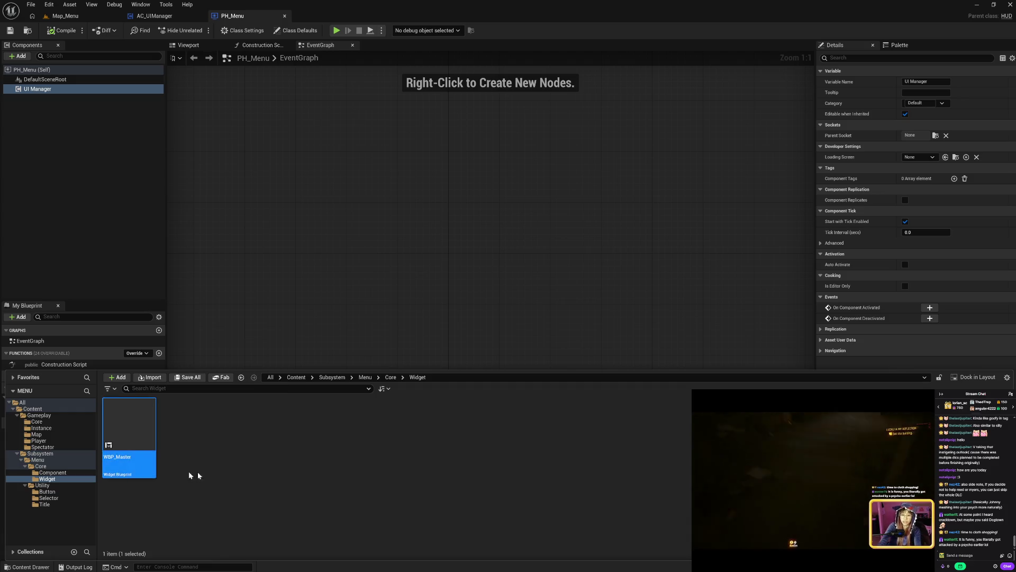
# Create a Widget Blueprint with WBP_Master as parent and begin naming it WBP_Button
pyautogui.rightClick(236, 461)
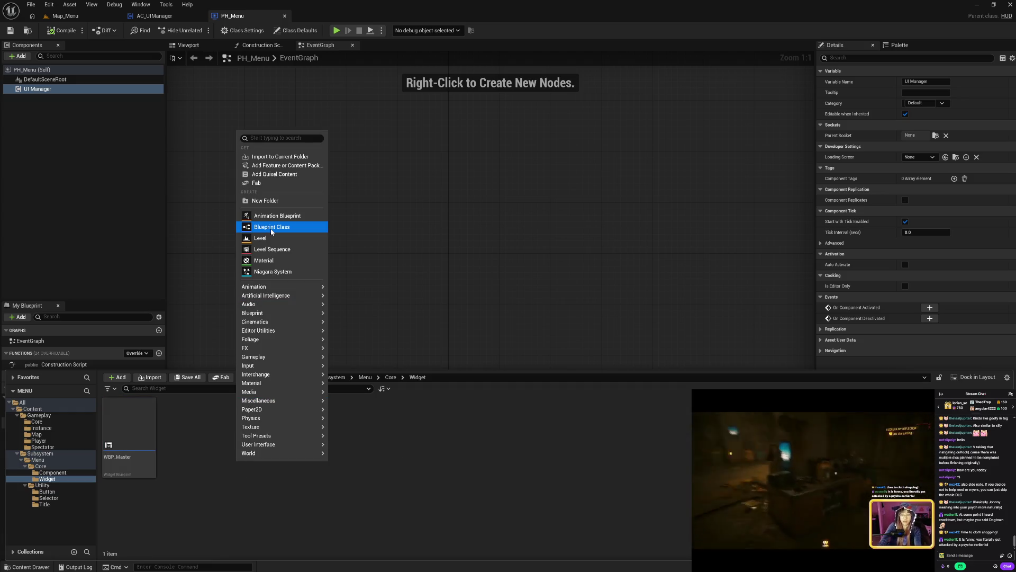
pyautogui.moveTo(285, 444)
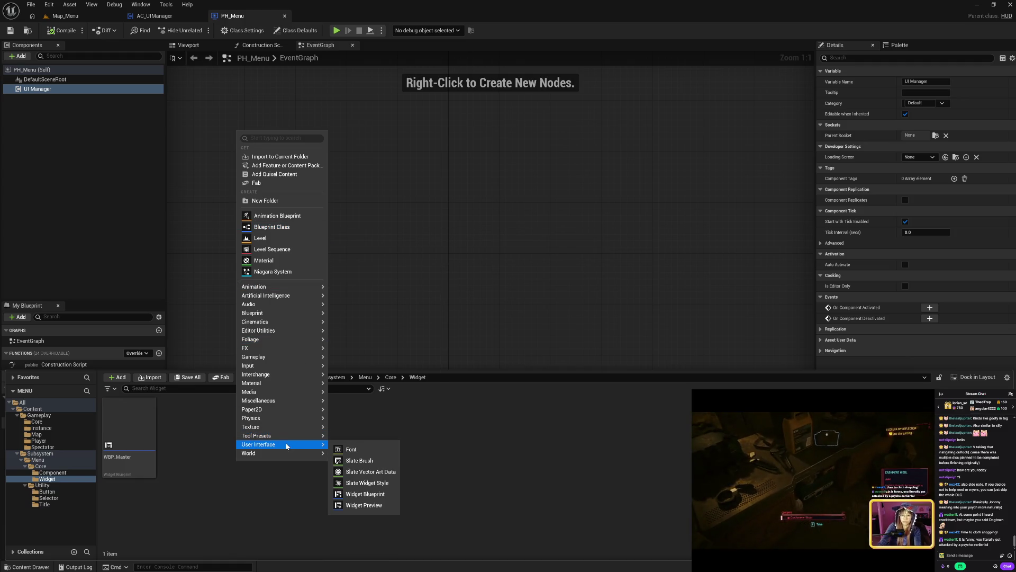
pyautogui.click(369, 494)
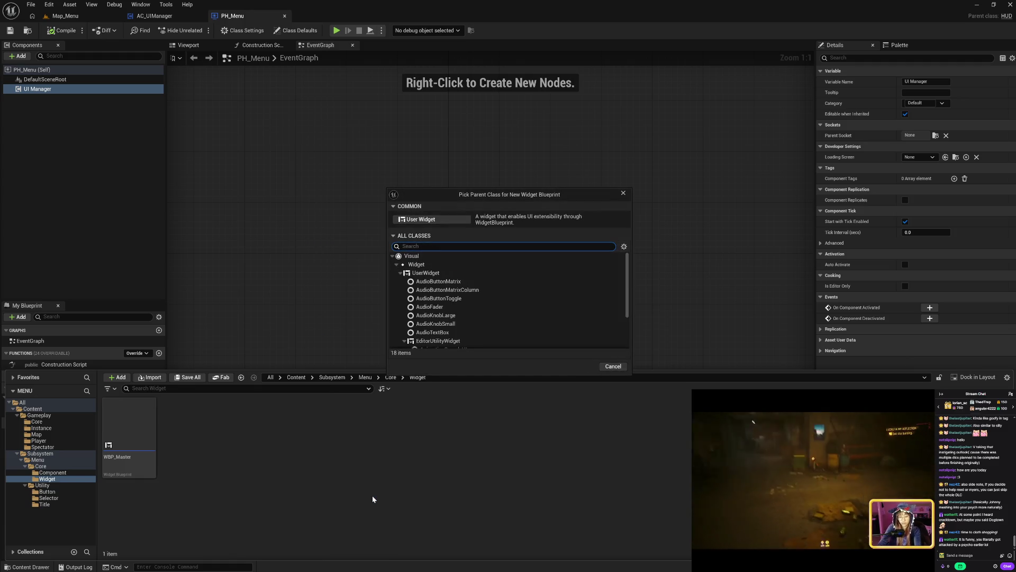
pyautogui.write('mast')
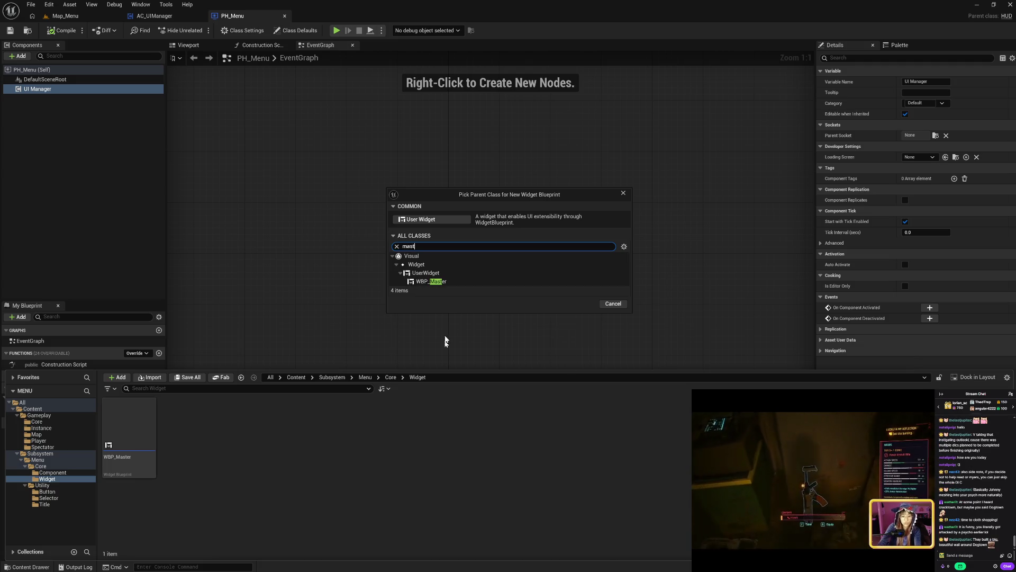
pyautogui.click(455, 282)
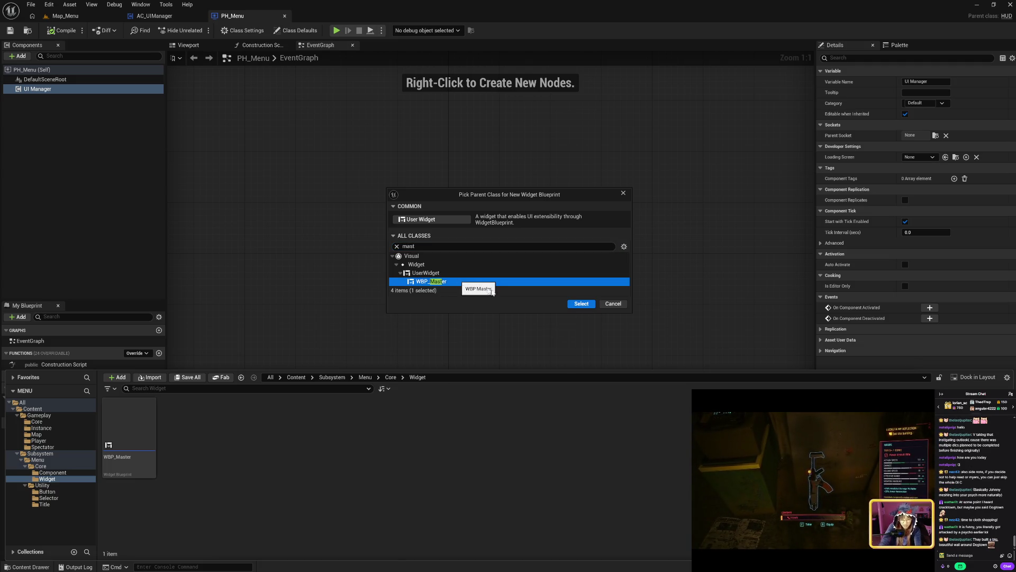
pyautogui.click(584, 304)
pyautogui.write('WBP_Button')
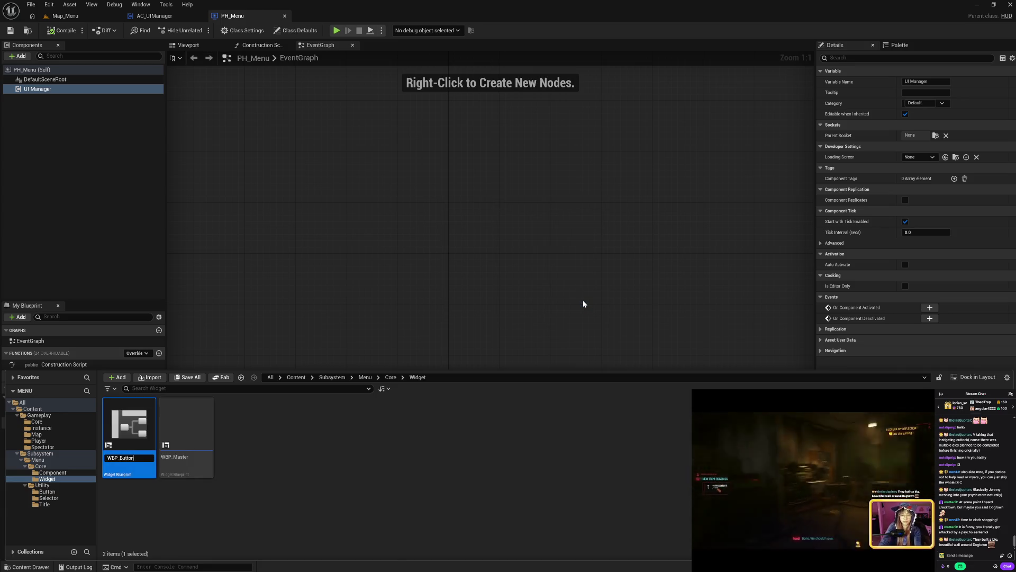
# Confirm the name WBP_Button, then duplicate it as WBP_Title
pyautogui.press('Return')
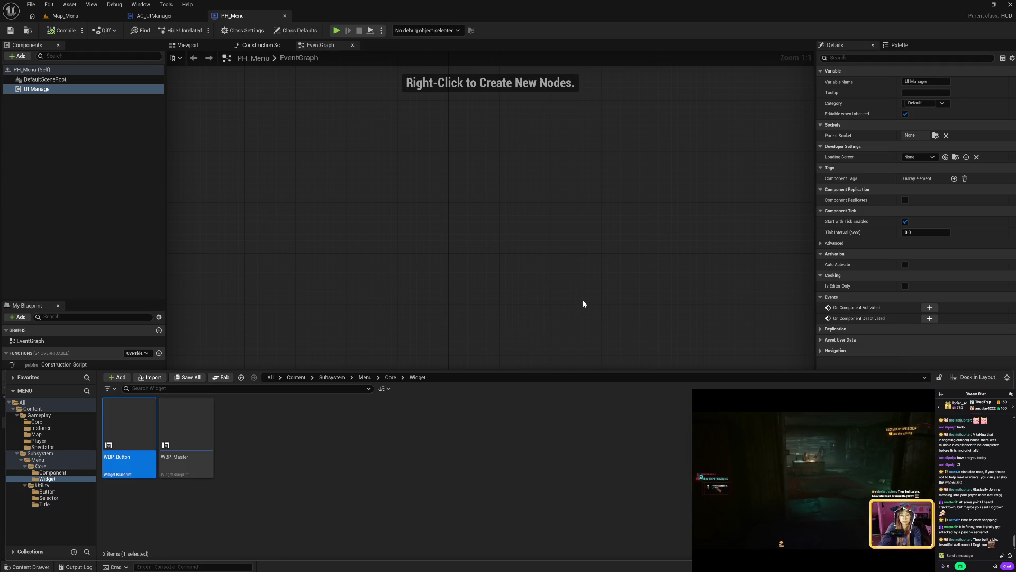
pyautogui.hotkey('ctrl', 'd')
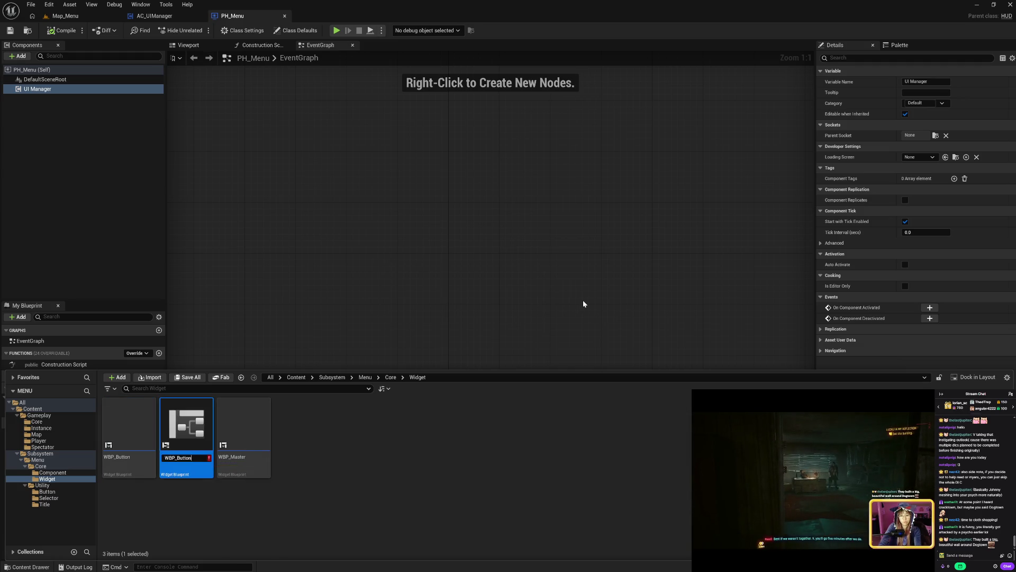
pyautogui.press('BackSpace')
pyautogui.press('BackSpace')
pyautogui.press('BackSpace')
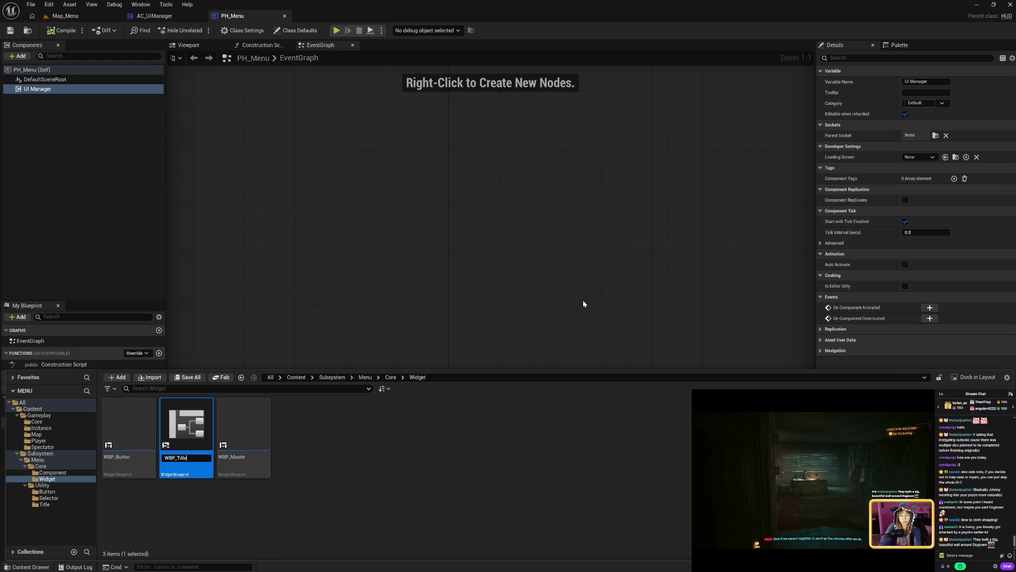
pyautogui.press('Return')
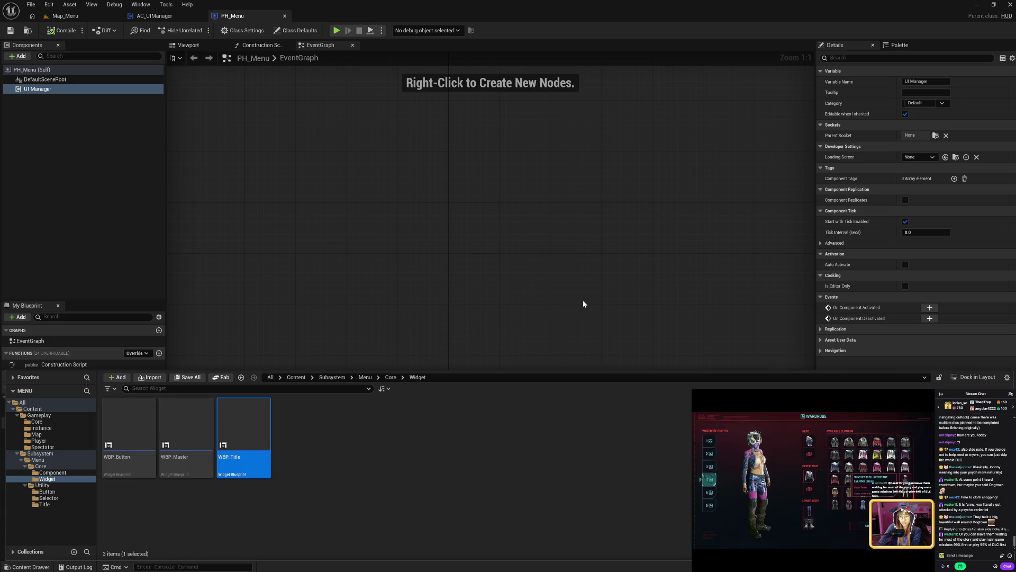
# Duplicate WBP_Title and rename the copy WBP_Screen
pyautogui.hotkey('ctrl', 'd')
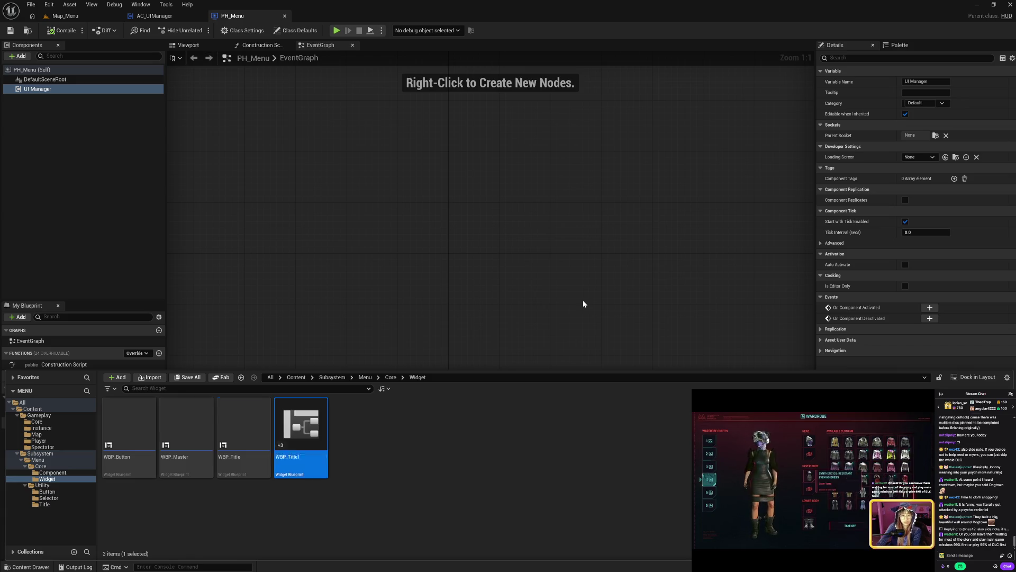
pyautogui.press('End')
pyautogui.press('BackSpace')
pyautogui.press('BackSpace')
pyautogui.press('BackSpace')
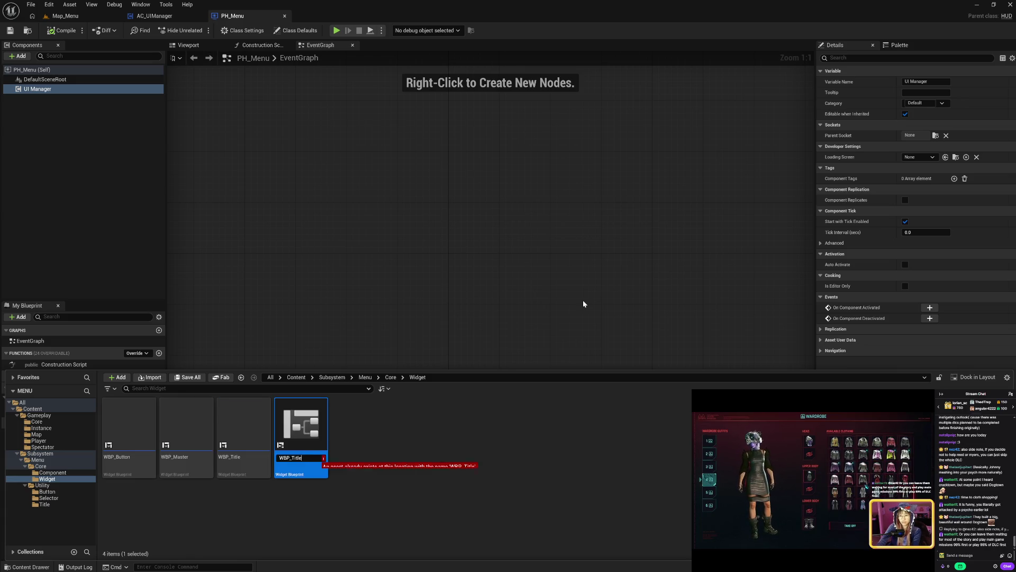
pyautogui.write('S')
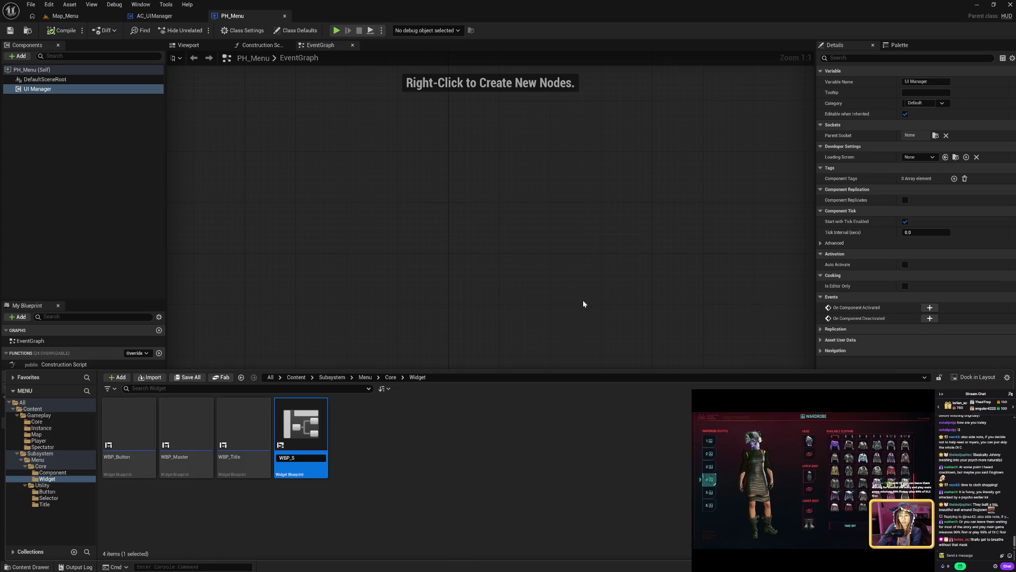
pyautogui.write('creen')
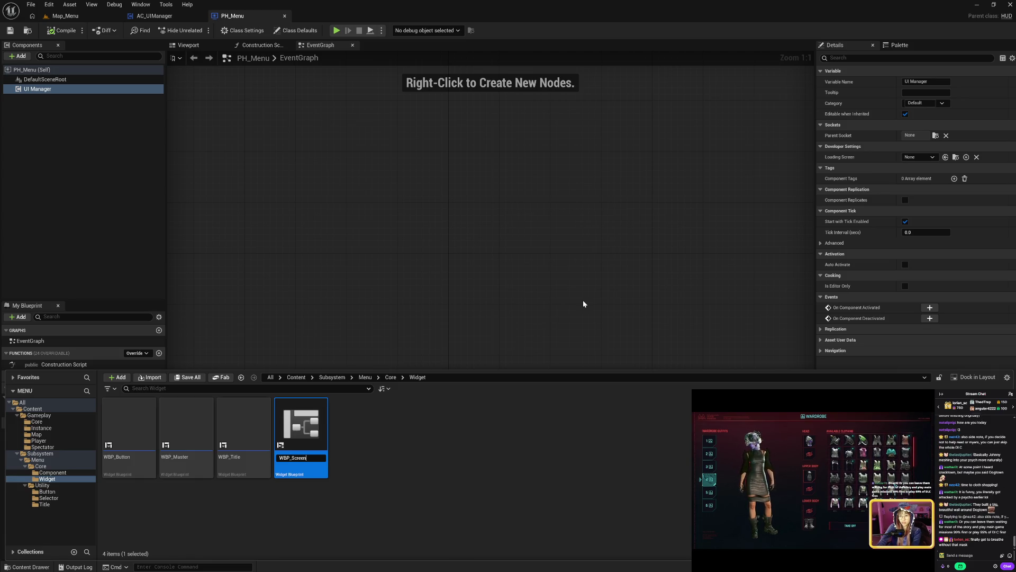
pyautogui.press('Return')
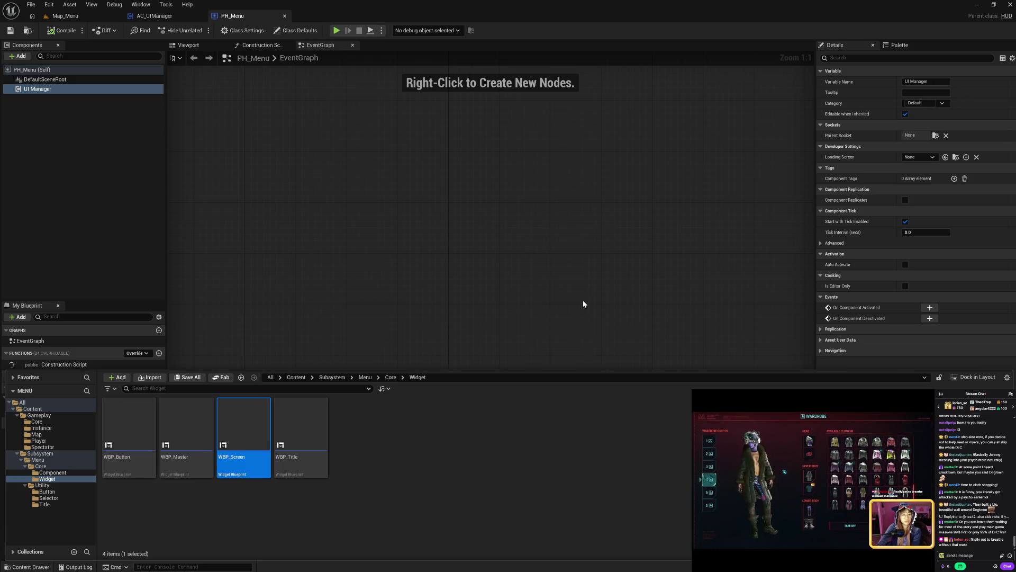
# Select WBP_Master, WBP_Screen and WBP_Title to check them, then clear the selection
pyautogui.click(381, 527)
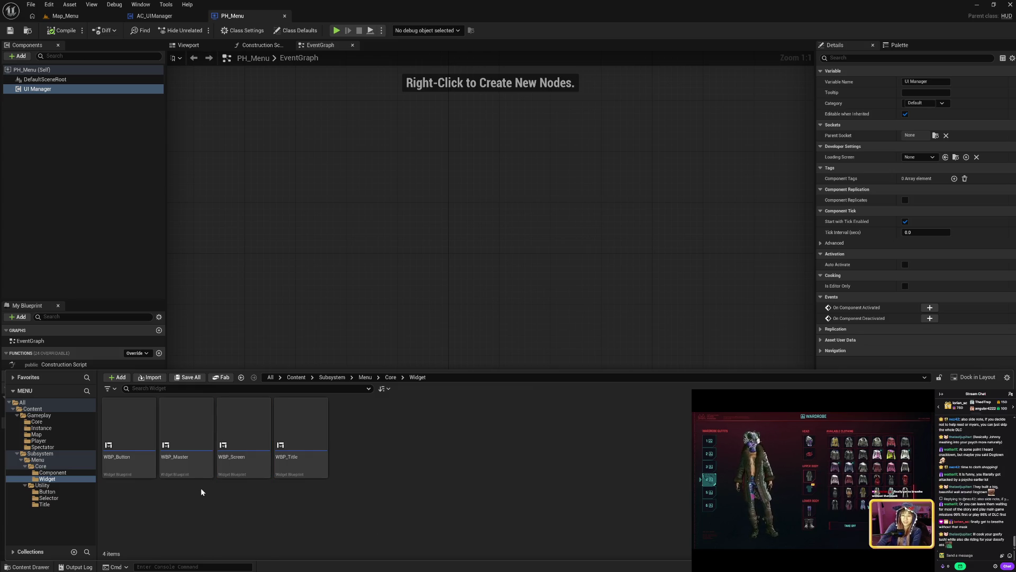
pyautogui.click(193, 463)
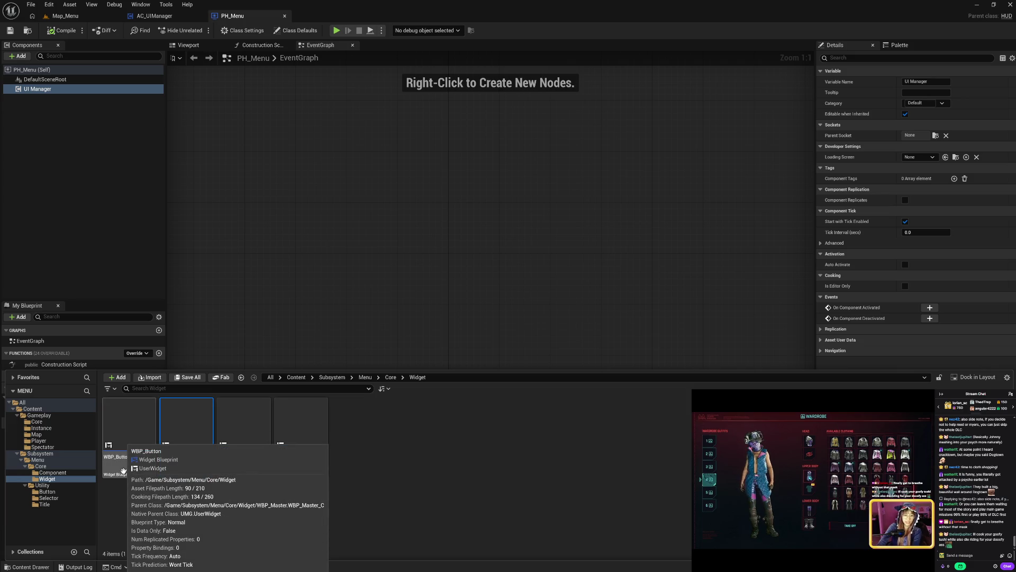
pyautogui.click(243, 463)
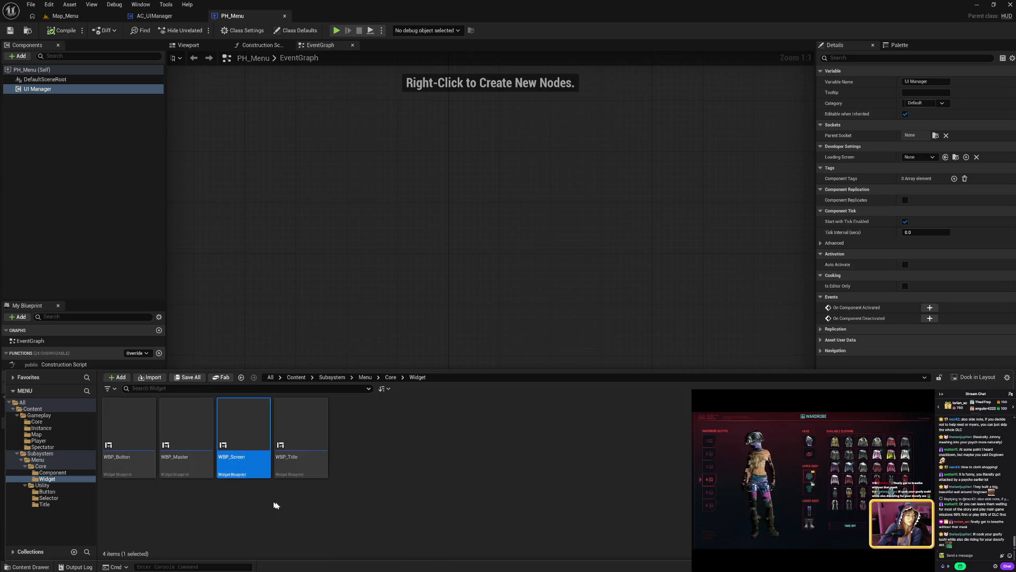
pyautogui.click(304, 470)
pyautogui.click(360, 513)
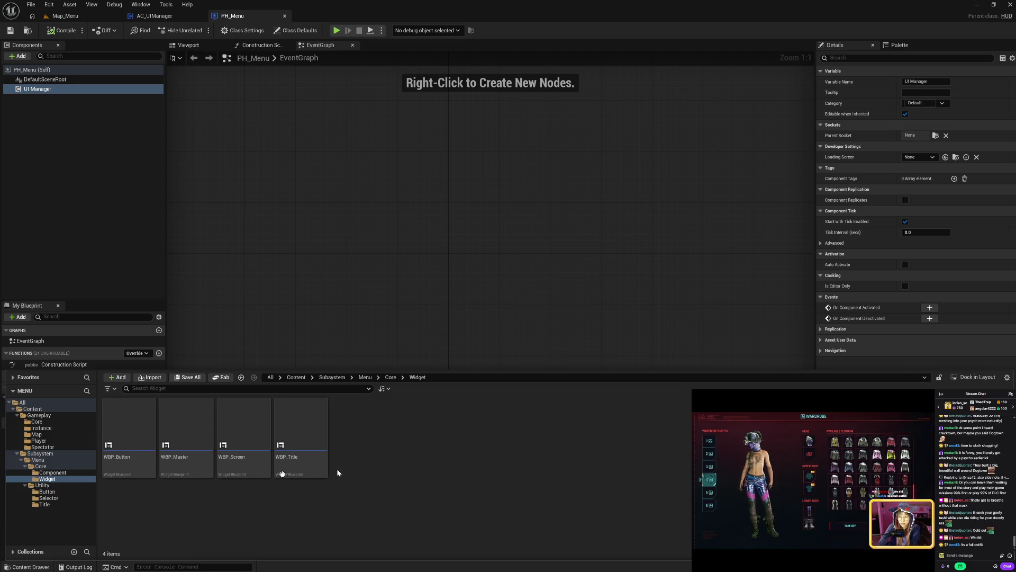
# Browse to the Gameplay Core folder and open the GM_Menu blueprint
pyautogui.click(49, 471)
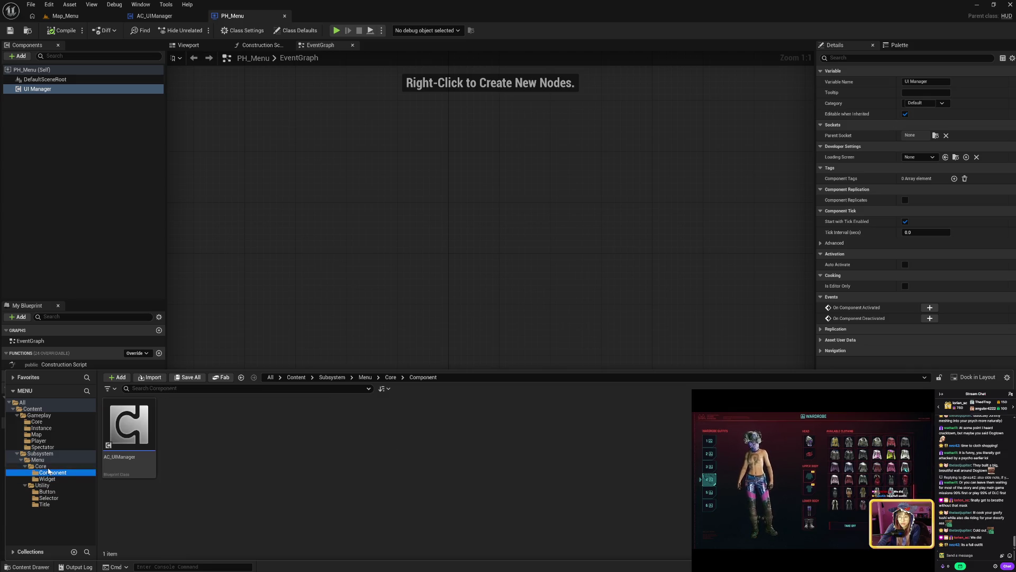
pyautogui.click(42, 465)
pyautogui.click(53, 454)
pyautogui.click(55, 461)
pyautogui.click(37, 421)
pyautogui.click(139, 467)
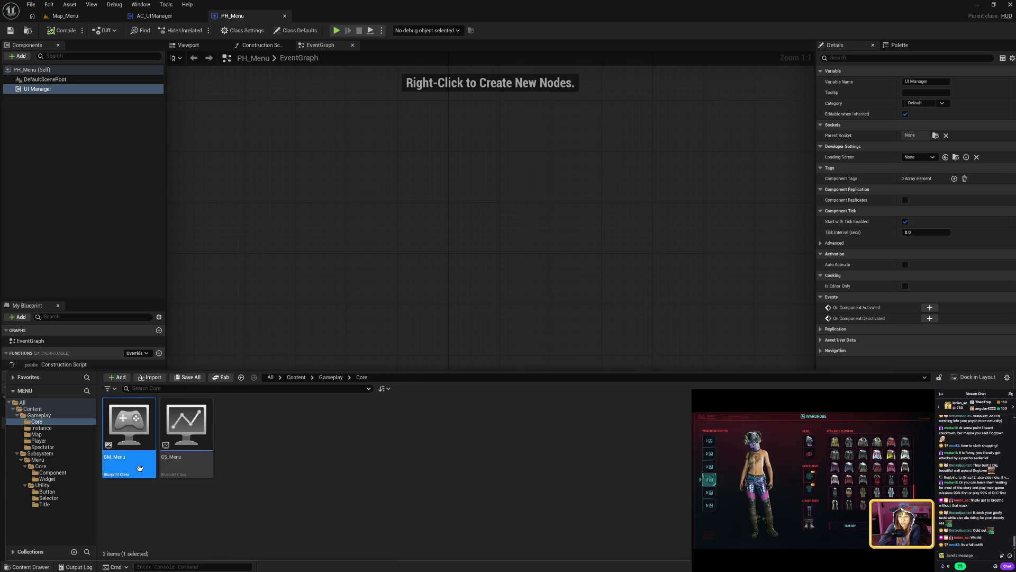
pyautogui.doubleClick(140, 467)
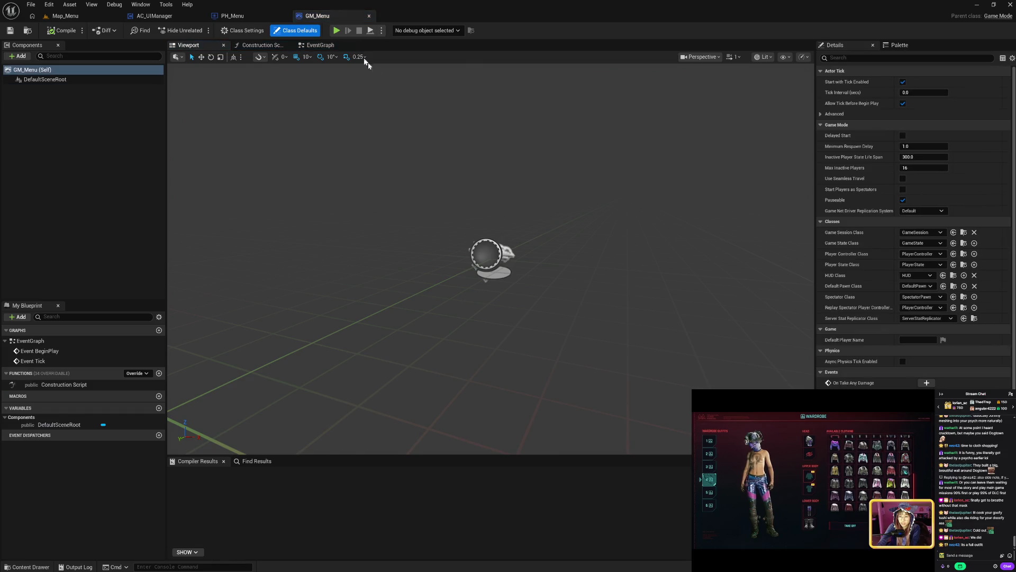
# Delete the unused BeginPlay and Tick events from GM_Menu's graph and compile
pyautogui.click(320, 45)
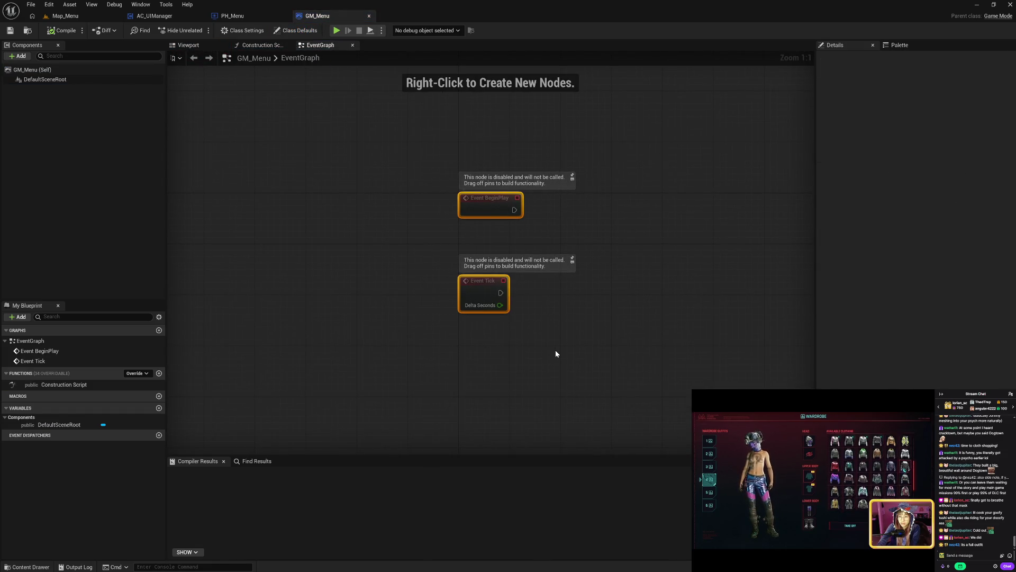
pyautogui.press('Delete')
pyautogui.click(62, 32)
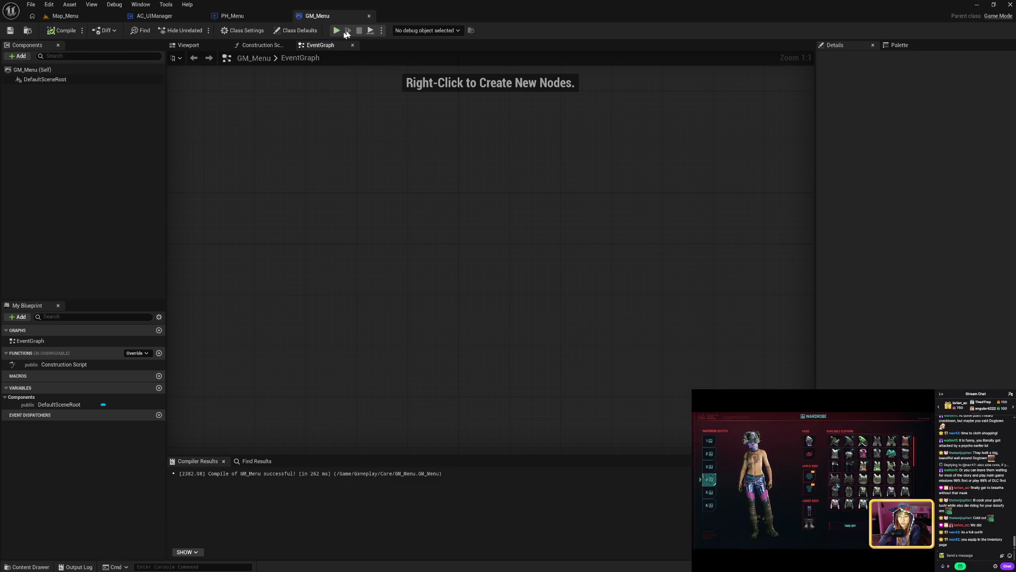
pyautogui.click(370, 16)
pyautogui.click(27, 567)
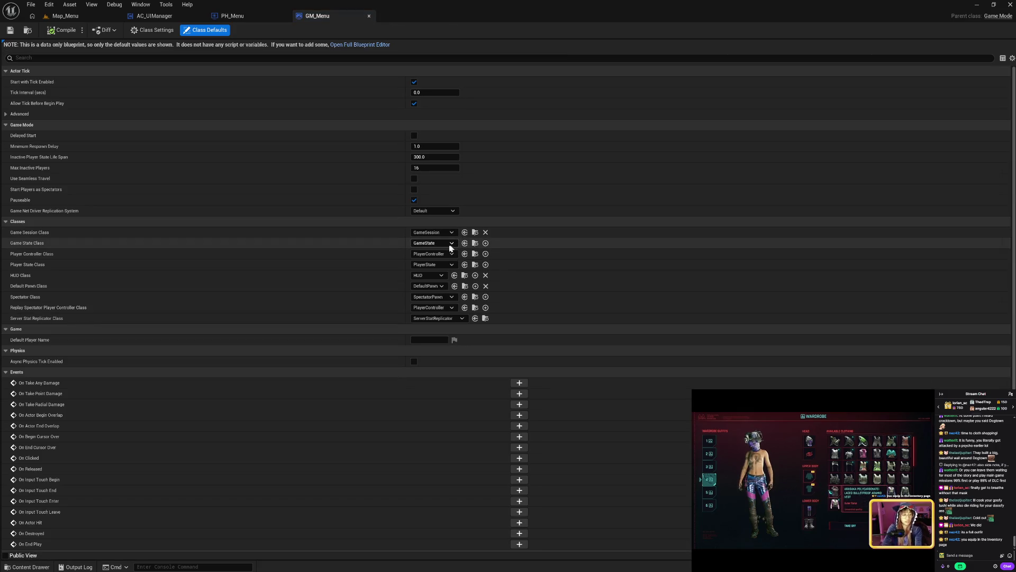
# Set GM_Menu's game state, controller, player state and HUD to GS_Menu, PC_Menu, PS_Menu, PH_Menu
pyautogui.click(446, 244)
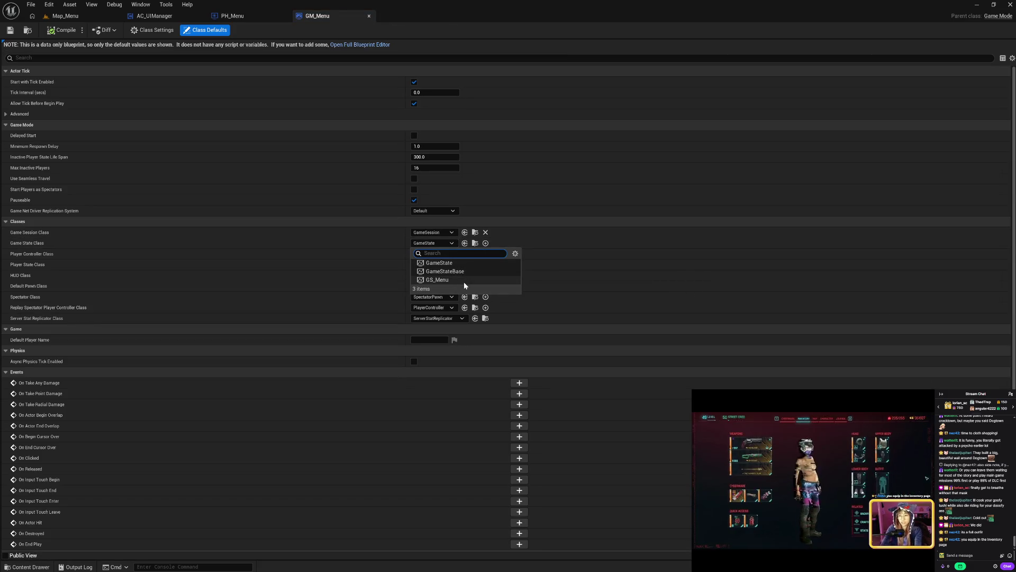
pyautogui.click(464, 281)
pyautogui.click(443, 256)
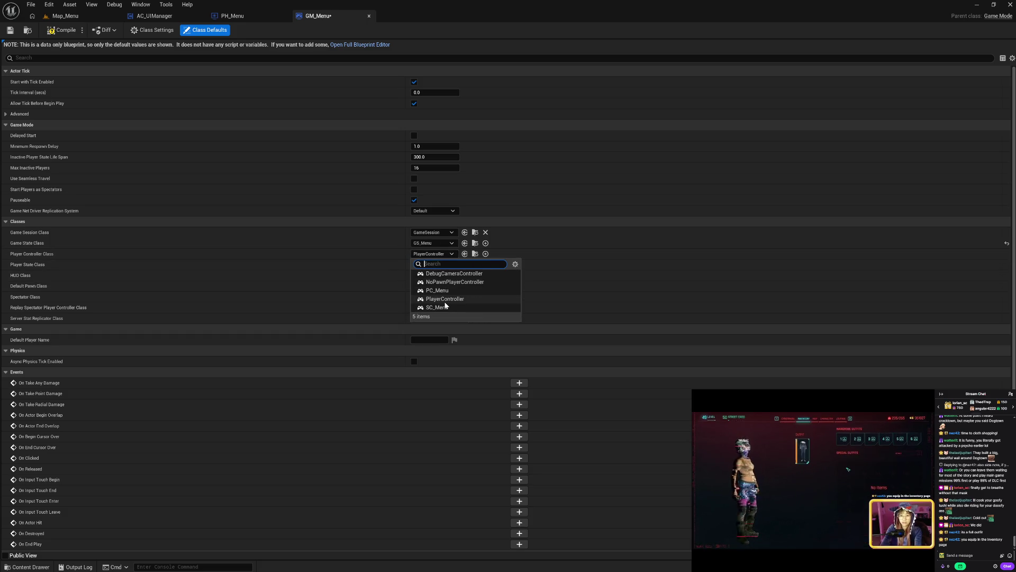
pyautogui.click(449, 292)
pyautogui.click(437, 265)
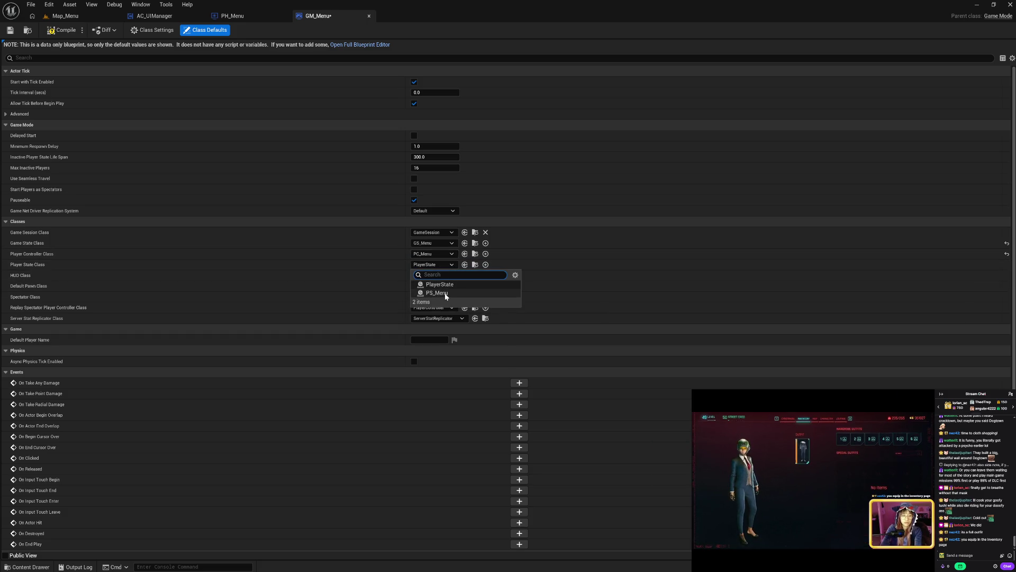
pyautogui.click(438, 288)
pyautogui.click(433, 277)
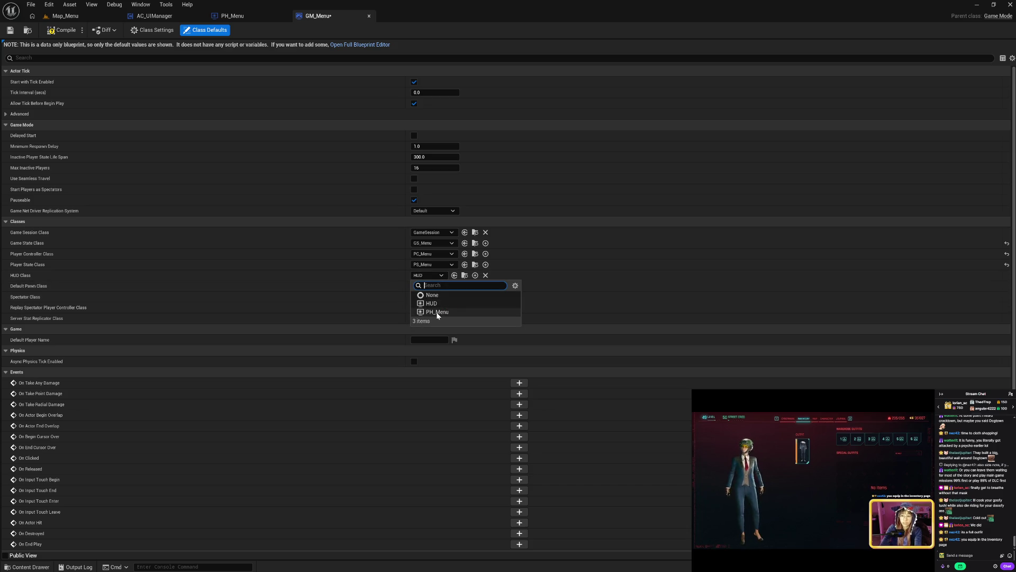
pyautogui.click(439, 312)
# Set default pawn to None, spectator SP_Menu, replay spectator SC_Menu, then save and close
pyautogui.click(433, 287)
pyautogui.click(443, 304)
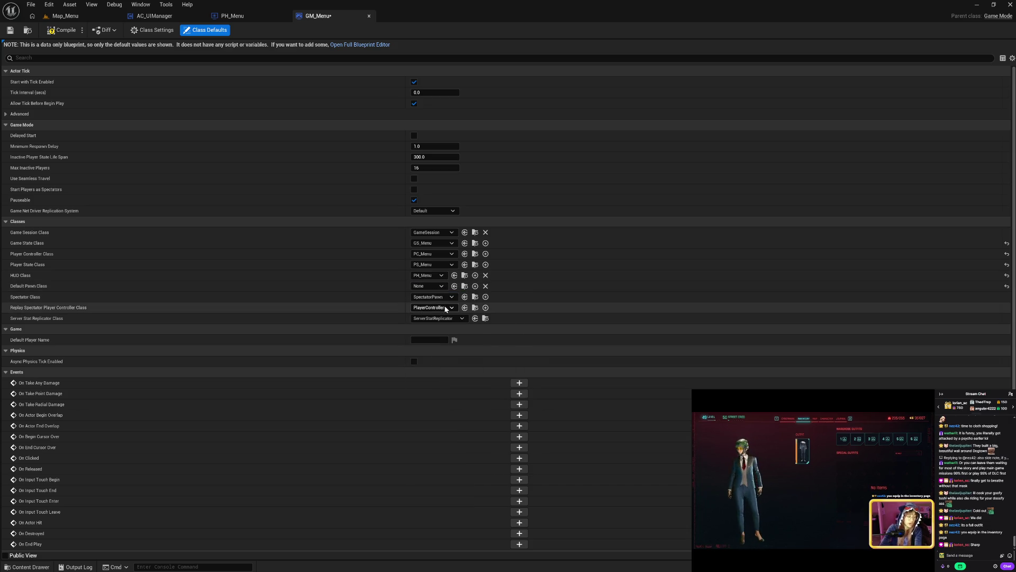
pyautogui.click(443, 297)
pyautogui.click(437, 316)
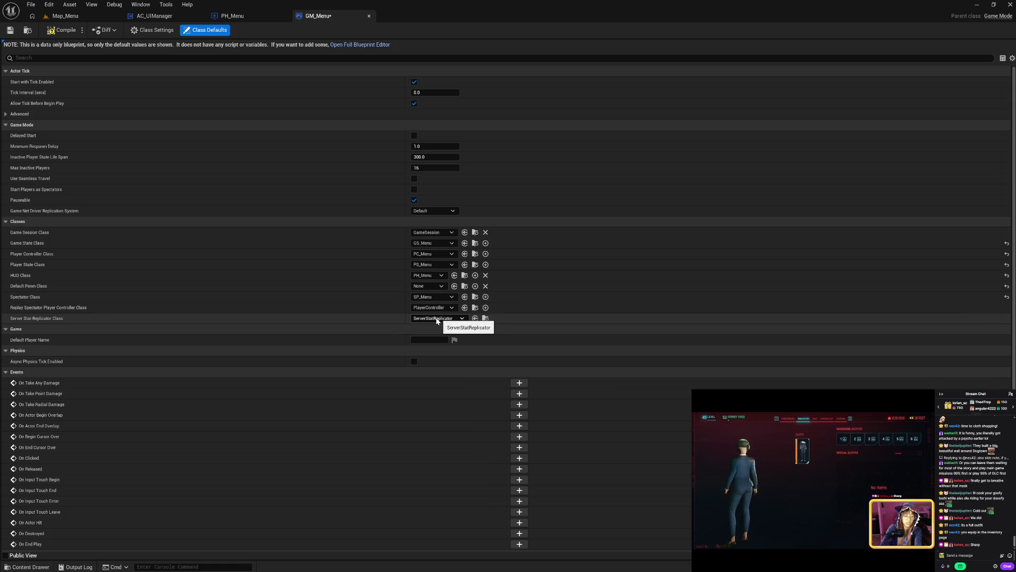
pyautogui.click(434, 309)
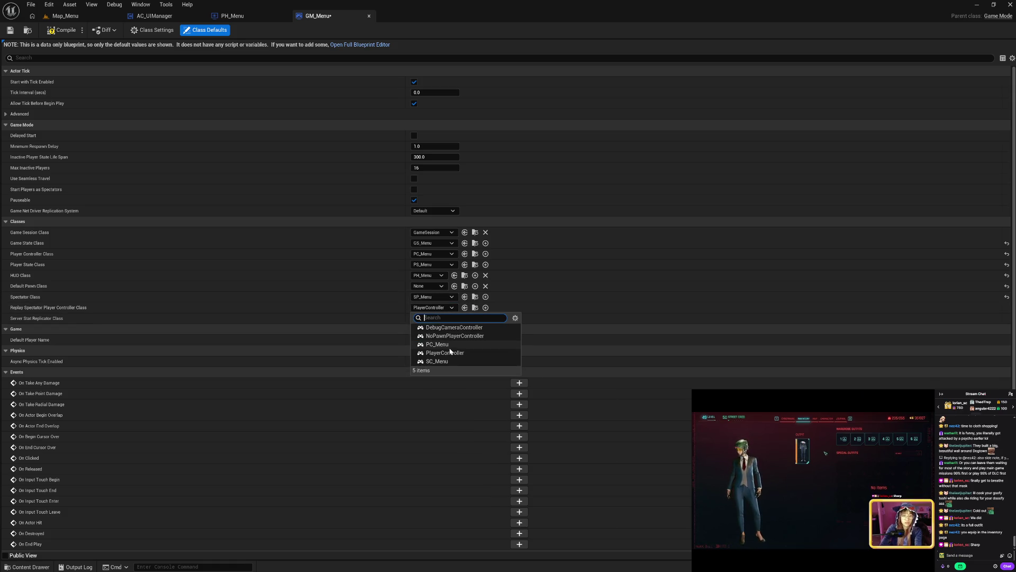
pyautogui.click(441, 363)
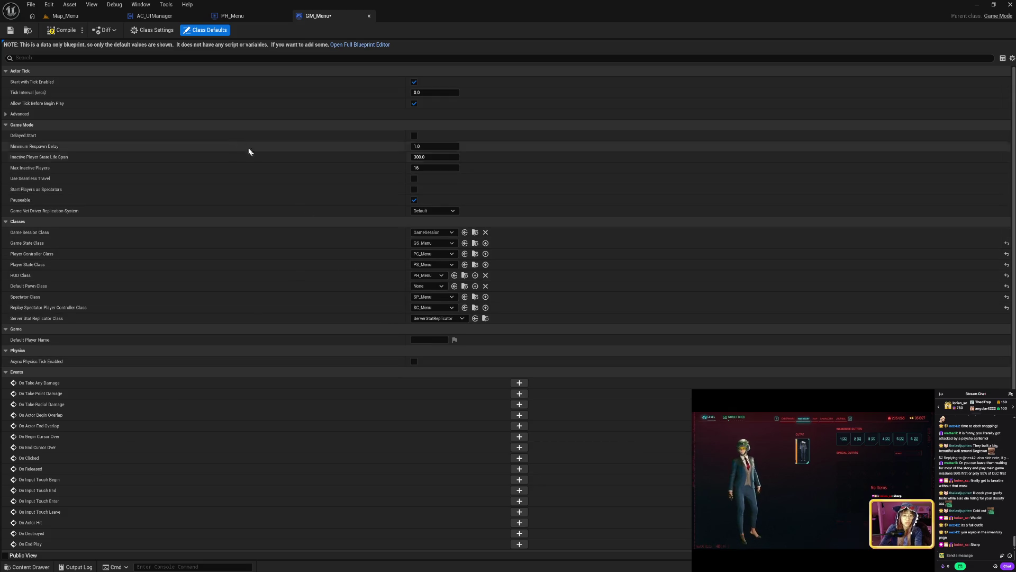
pyautogui.click(59, 32)
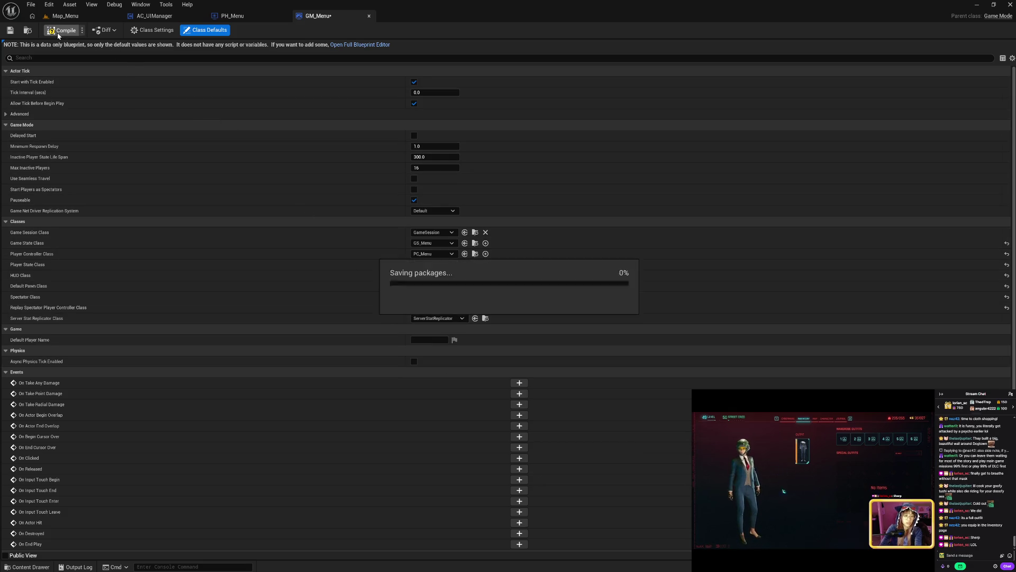
pyautogui.click(369, 17)
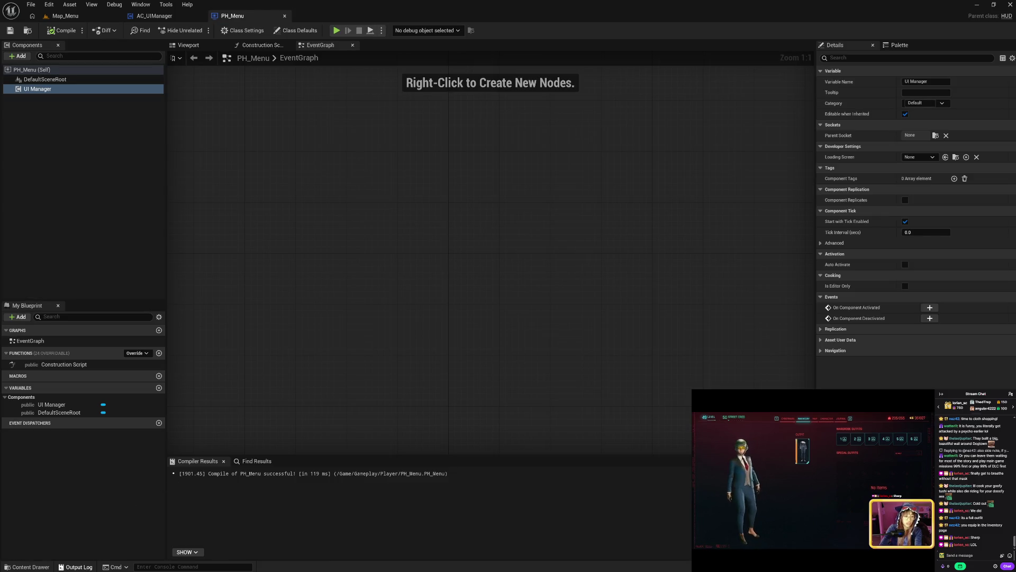
# Browse the Gameplay Map, Player and Spectator folders and open the PH_Menu blueprint
pyautogui.click(26, 567)
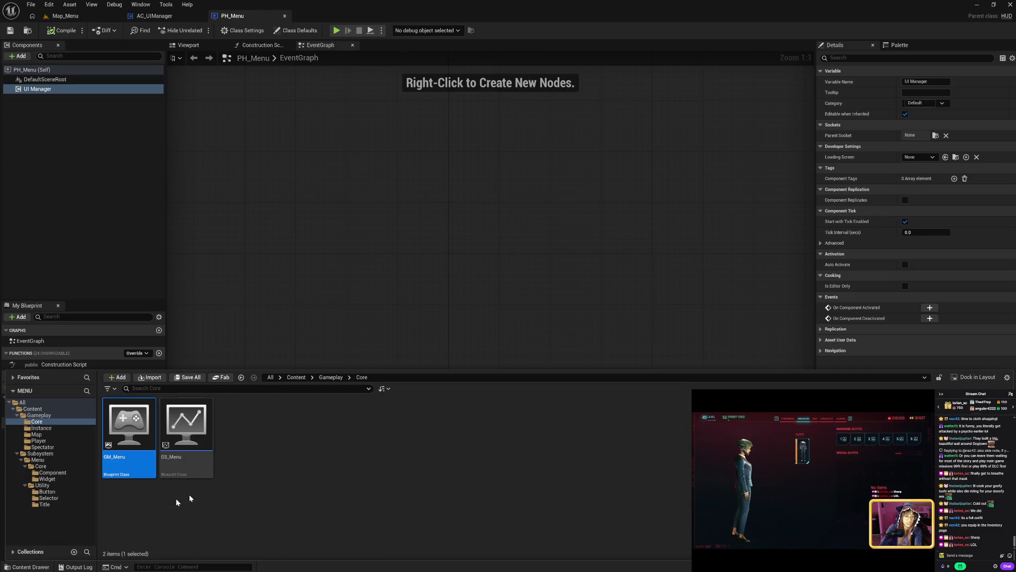
pyautogui.click(52, 433)
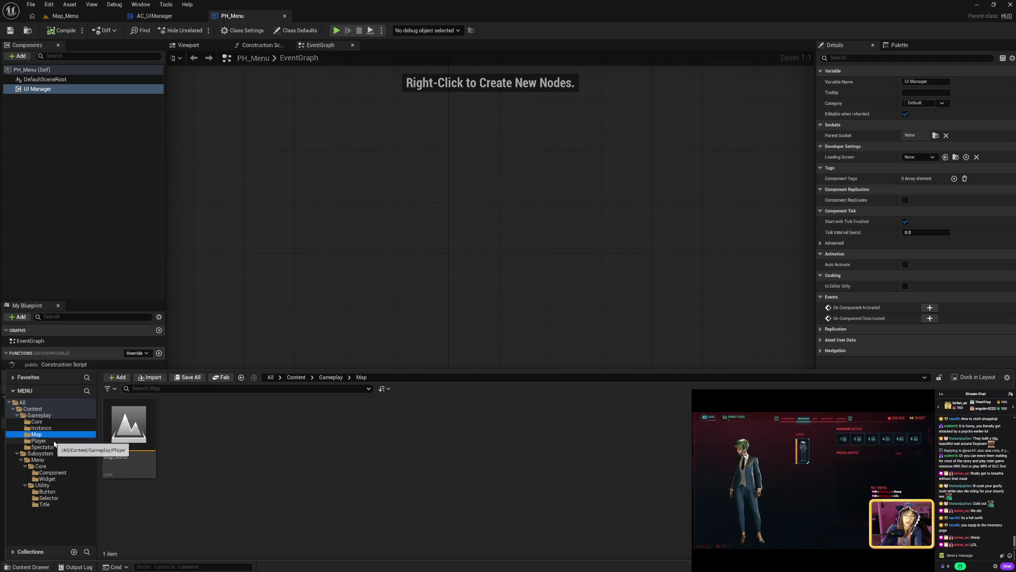
pyautogui.click(54, 441)
pyautogui.click(55, 447)
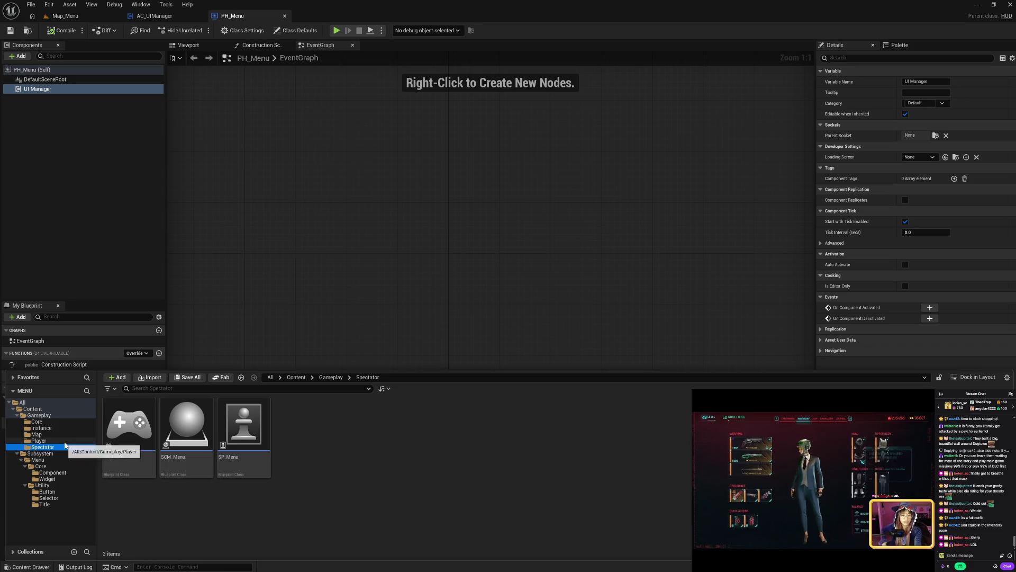
pyautogui.click(58, 441)
pyautogui.doubleClick(254, 461)
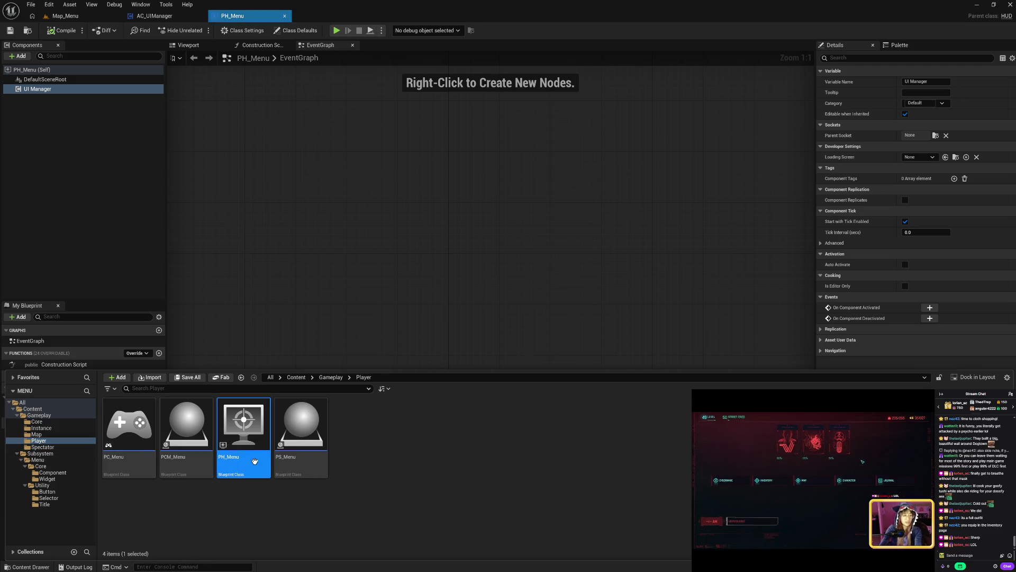
# Inspect PH_Menu's DefaultSceneRoot and UI Manager components, then compile it with F7
pyautogui.click(69, 80)
pyautogui.click(71, 90)
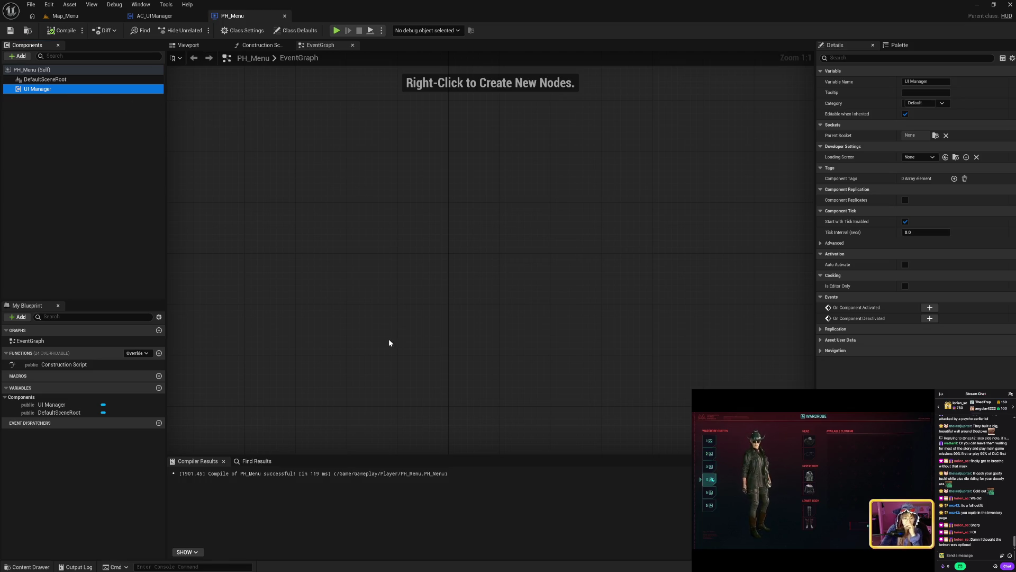
pyautogui.click(27, 567)
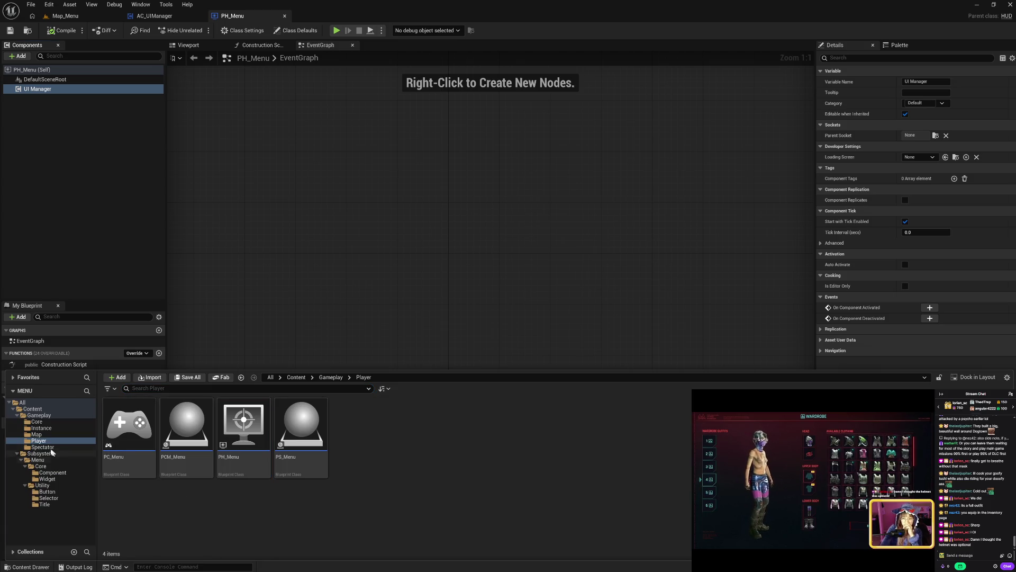
pyautogui.click(244, 429)
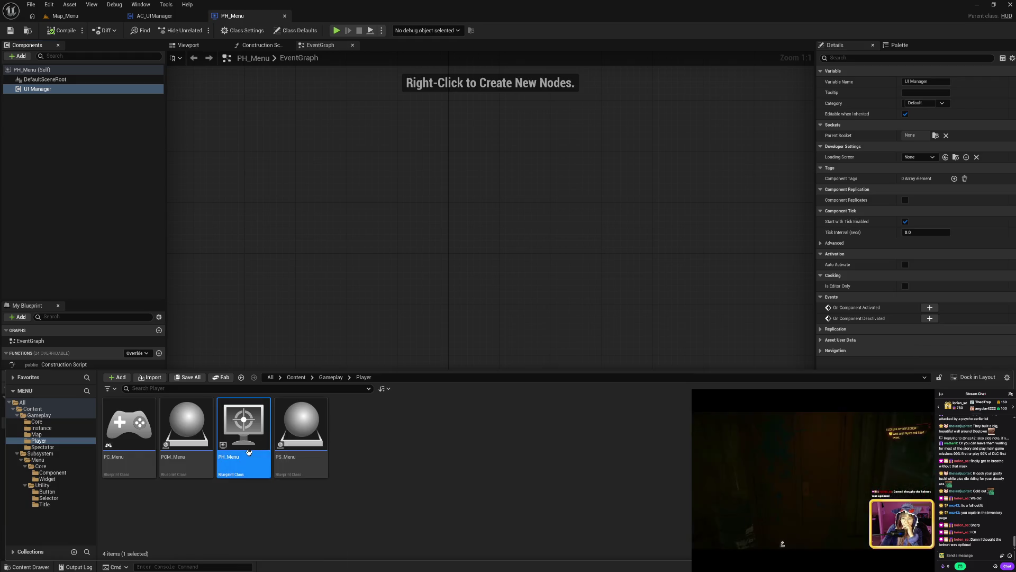
pyautogui.click(331, 292)
pyautogui.press('F7')
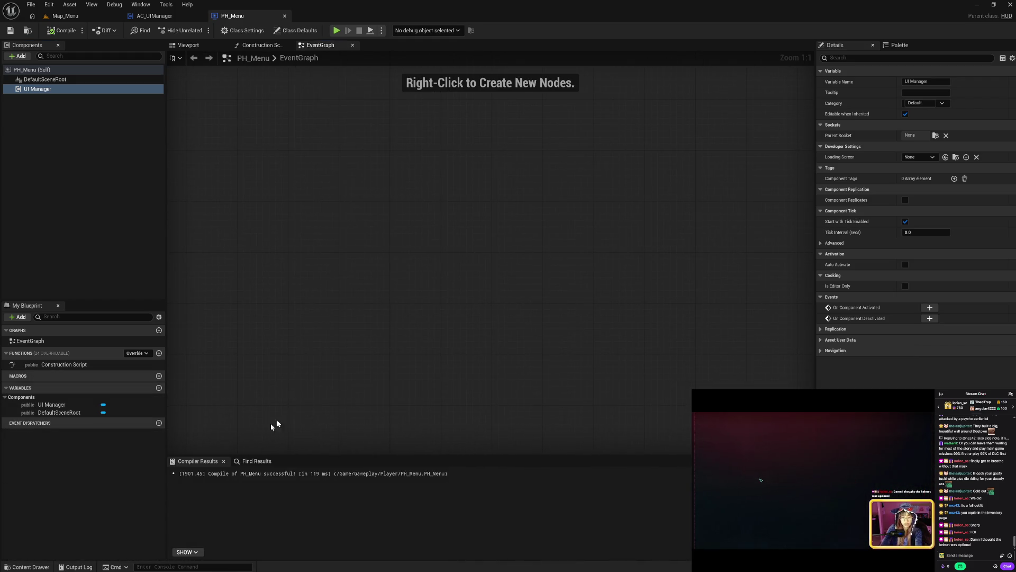
# Browse the Spectator and Player folders, then the Menu Core Component folder
pyautogui.click(32, 566)
pyautogui.click(254, 511)
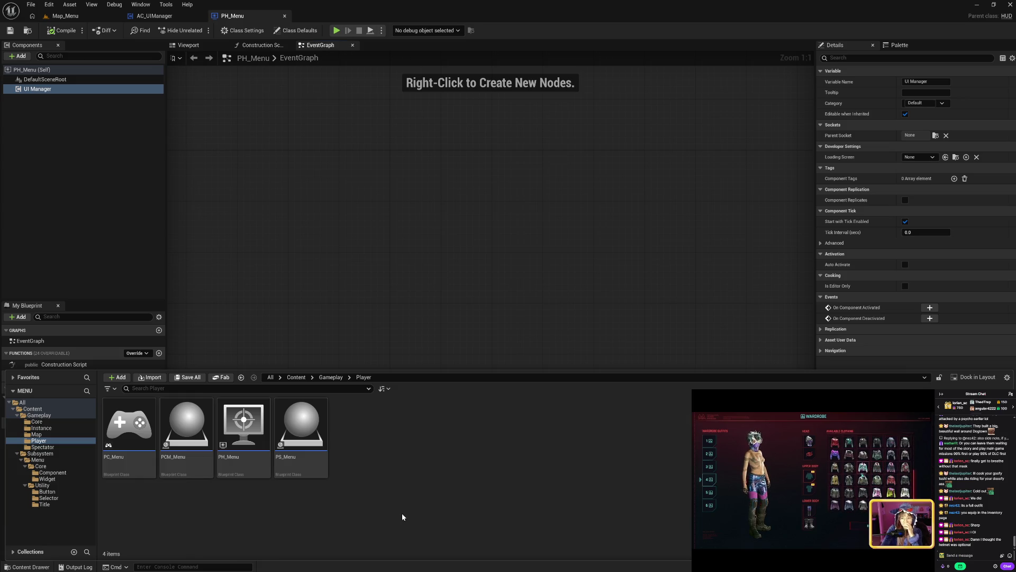
pyautogui.click(55, 447)
pyautogui.click(55, 441)
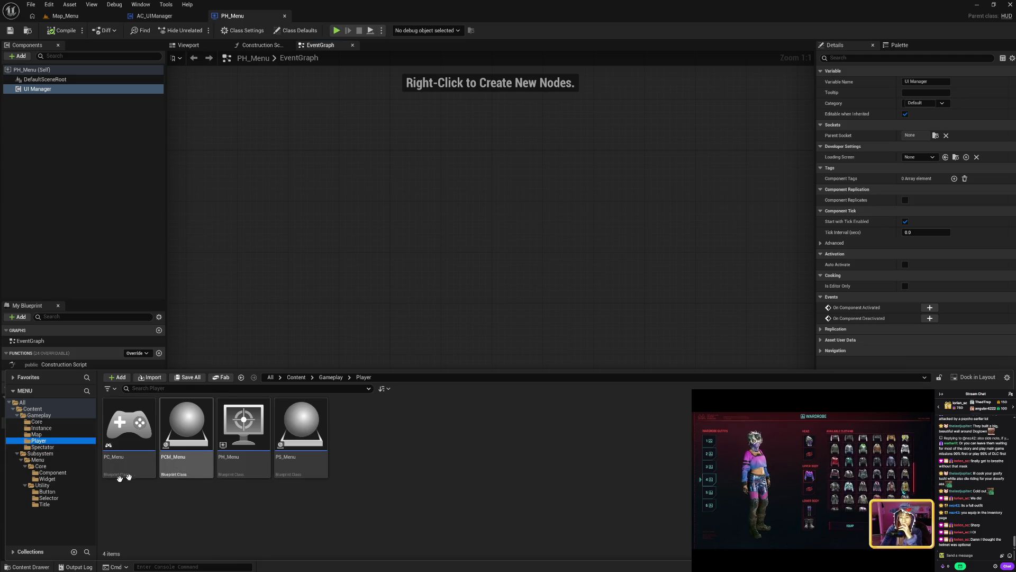
pyautogui.click(53, 472)
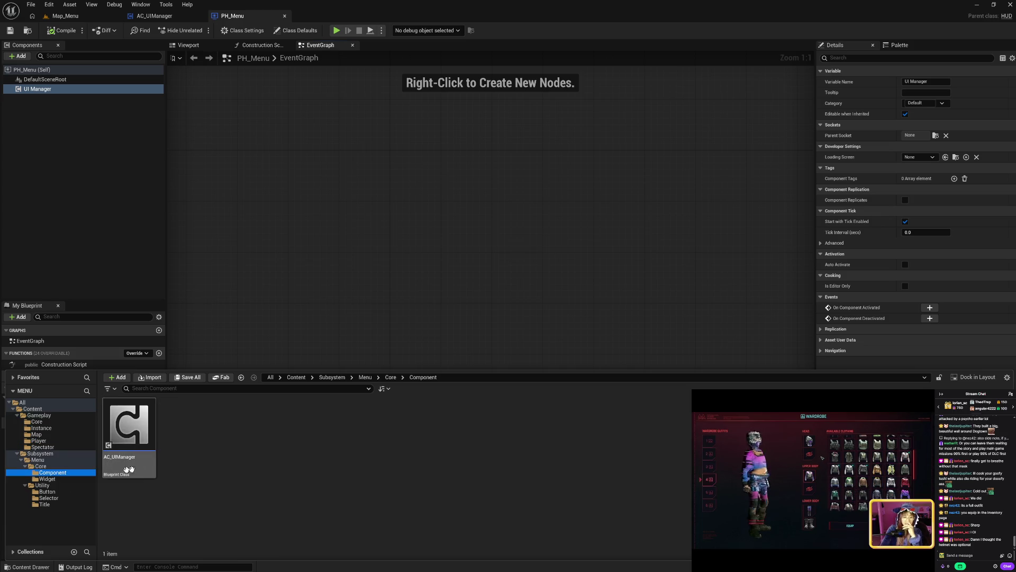
# Show the Core Widget folder and click through WBP_Title, WBP_Master and WBP_Screen
pyautogui.click(49, 479)
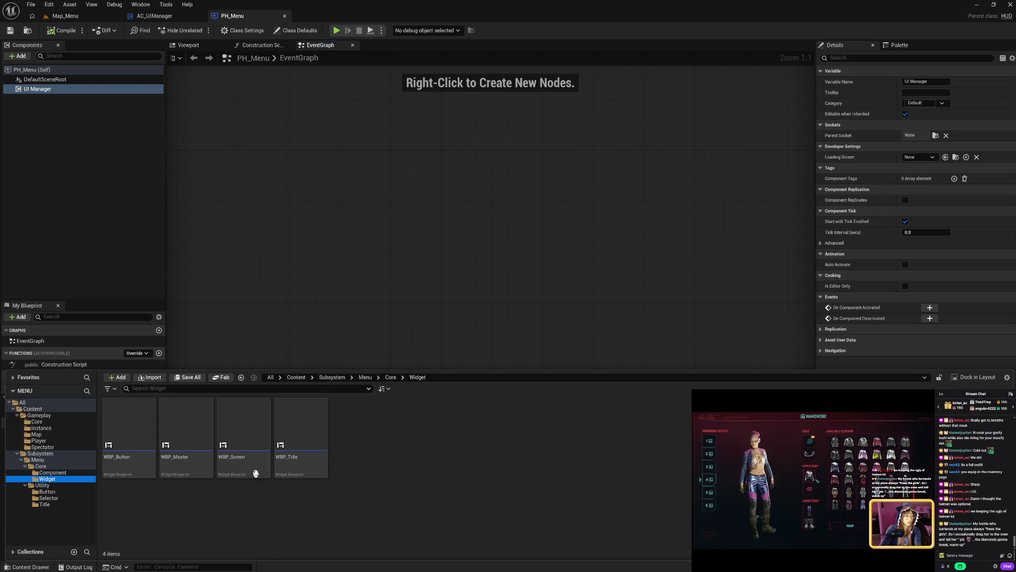
pyautogui.click(299, 467)
pyautogui.click(190, 469)
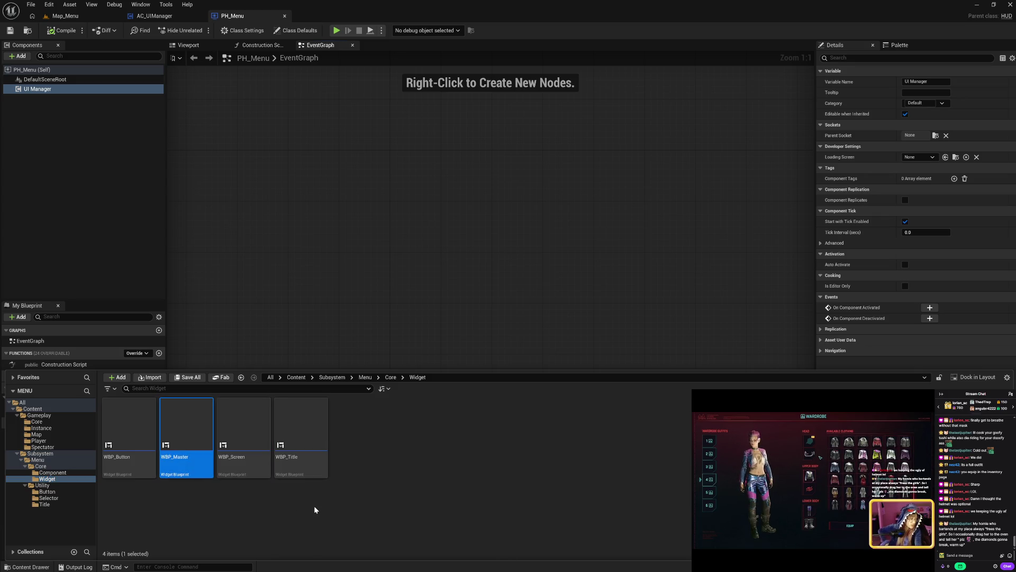
pyautogui.click(313, 507)
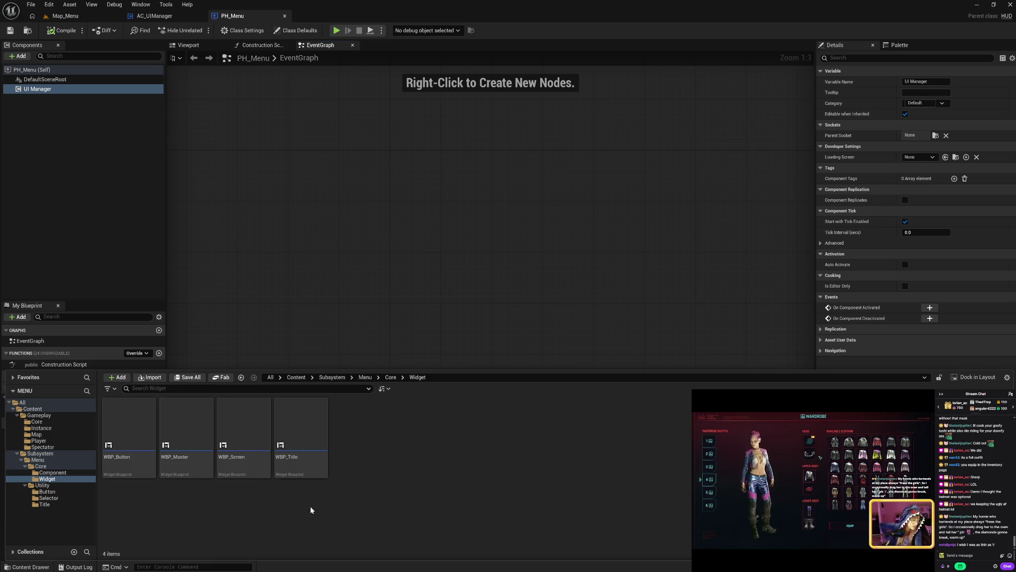
pyautogui.click(138, 462)
pyautogui.click(209, 473)
pyautogui.click(243, 463)
pyautogui.click(296, 463)
pyautogui.click(243, 463)
pyautogui.click(290, 467)
pyautogui.click(137, 511)
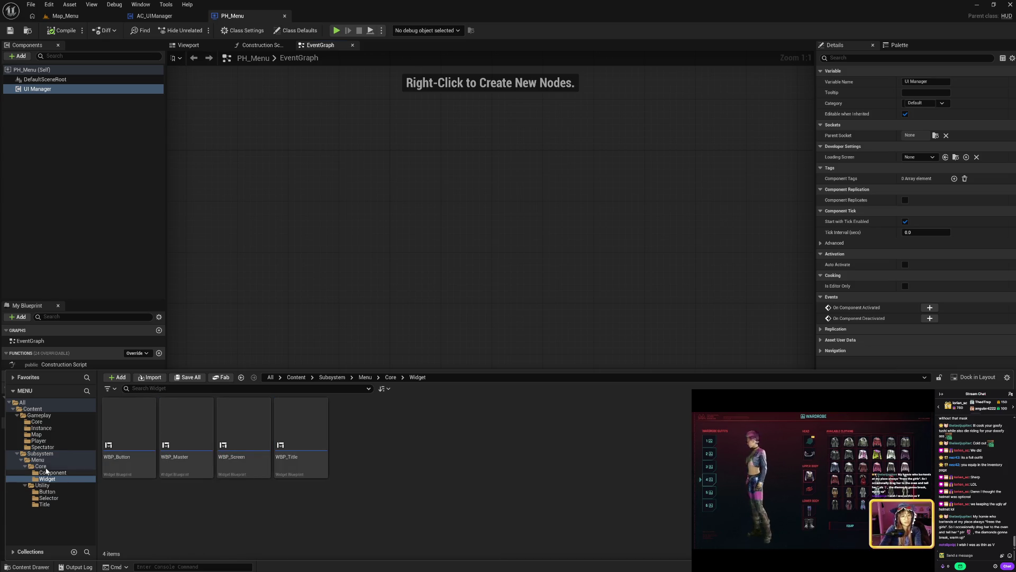
# Delete the UI Manager component from PH_Menu and compile and save it
pyautogui.click(78, 81)
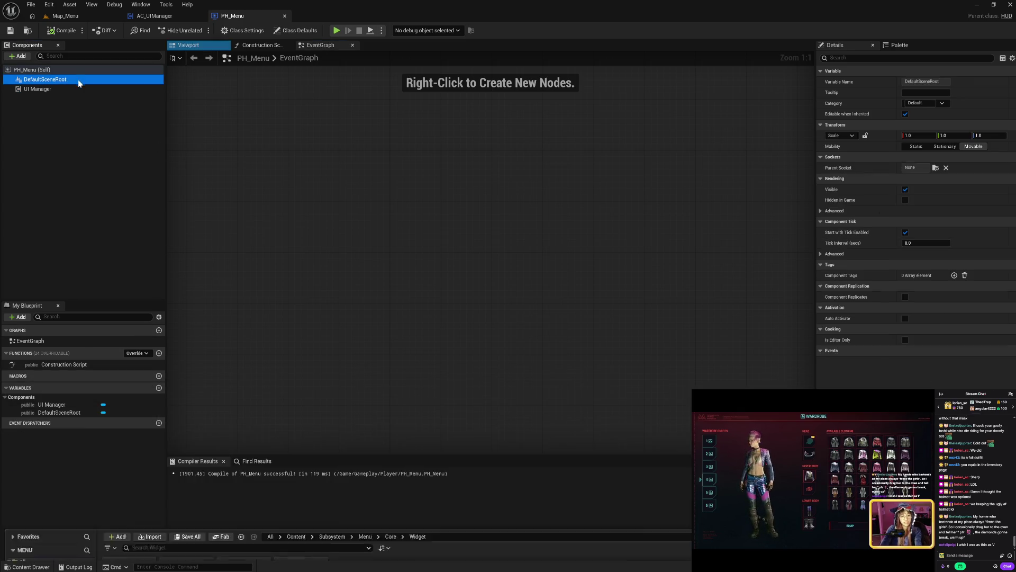
pyautogui.click(77, 89)
pyautogui.press('Delete')
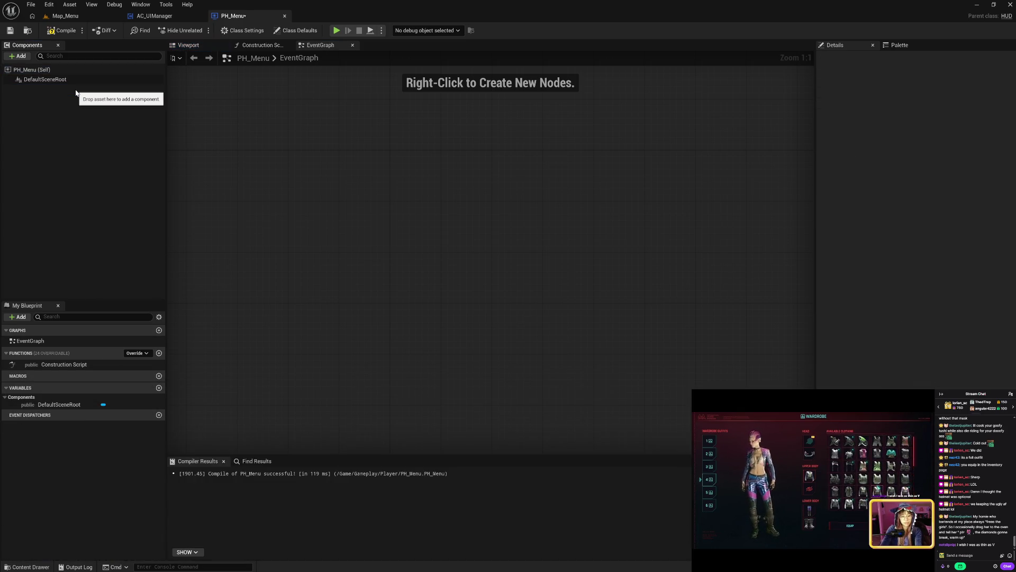
pyautogui.click(62, 31)
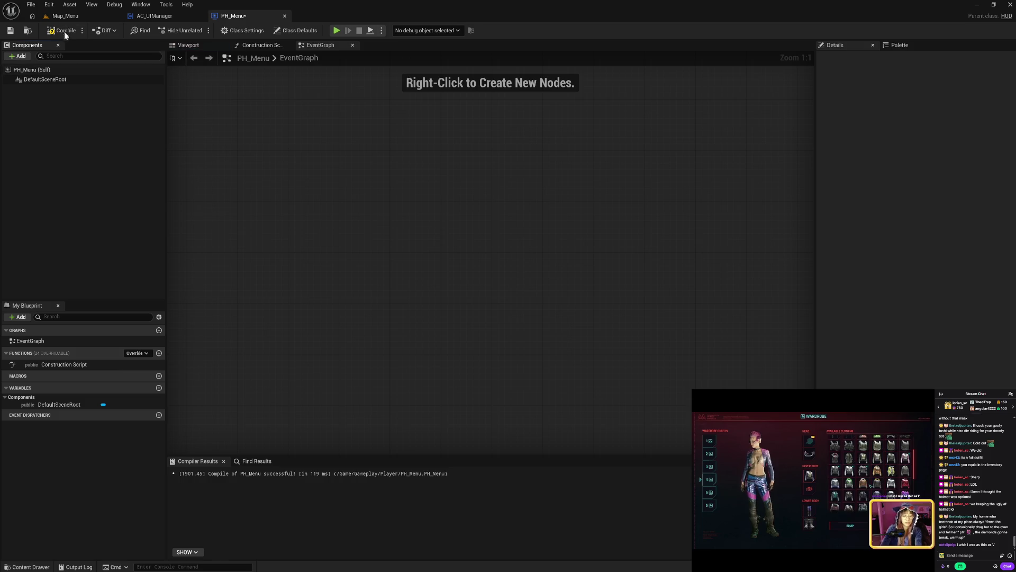
# Close the PH_Menu and AC_UIManager tabs and show the Menu folder in the content browser
pyautogui.click(285, 16)
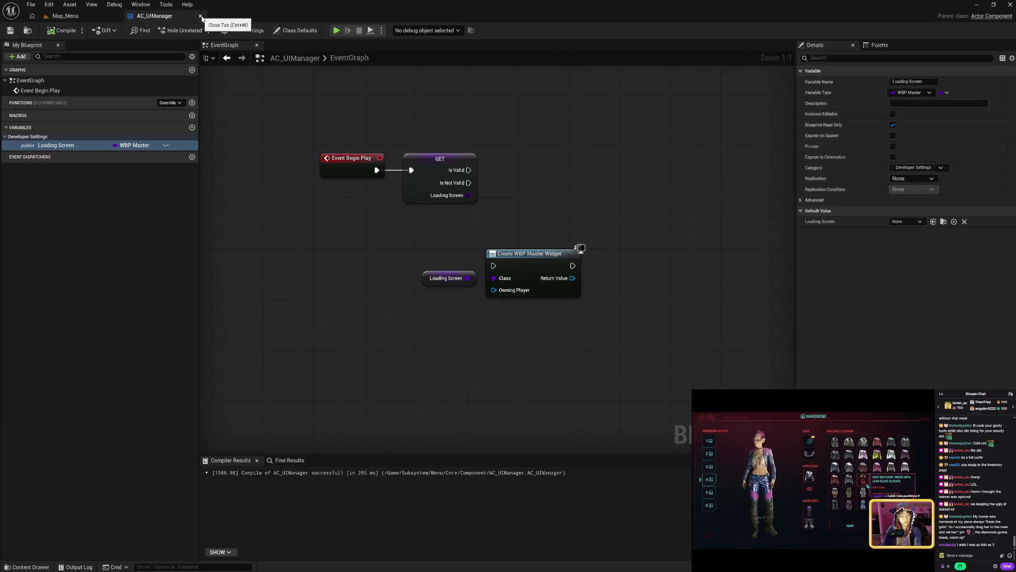
pyautogui.click(201, 16)
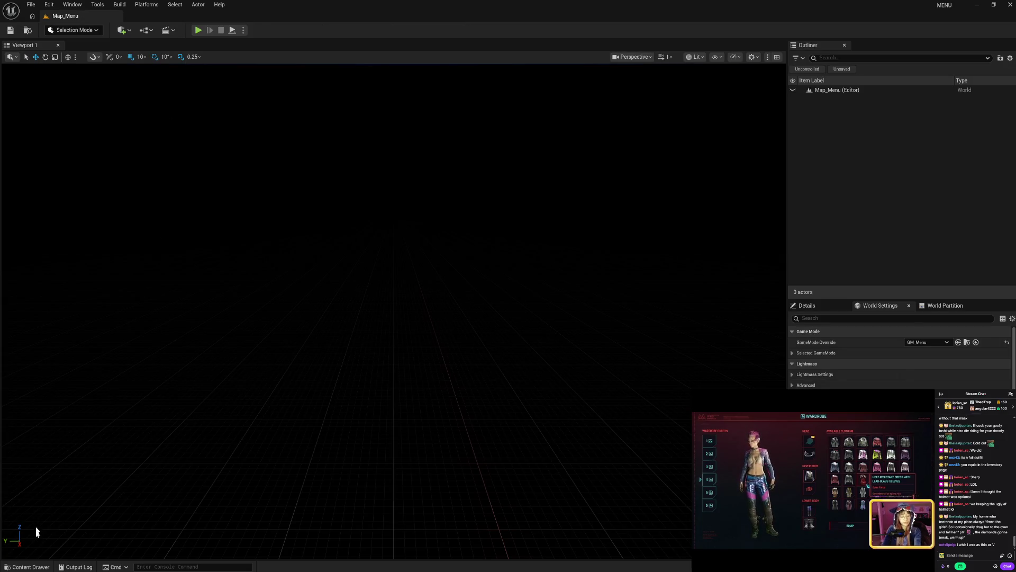
pyautogui.click(29, 567)
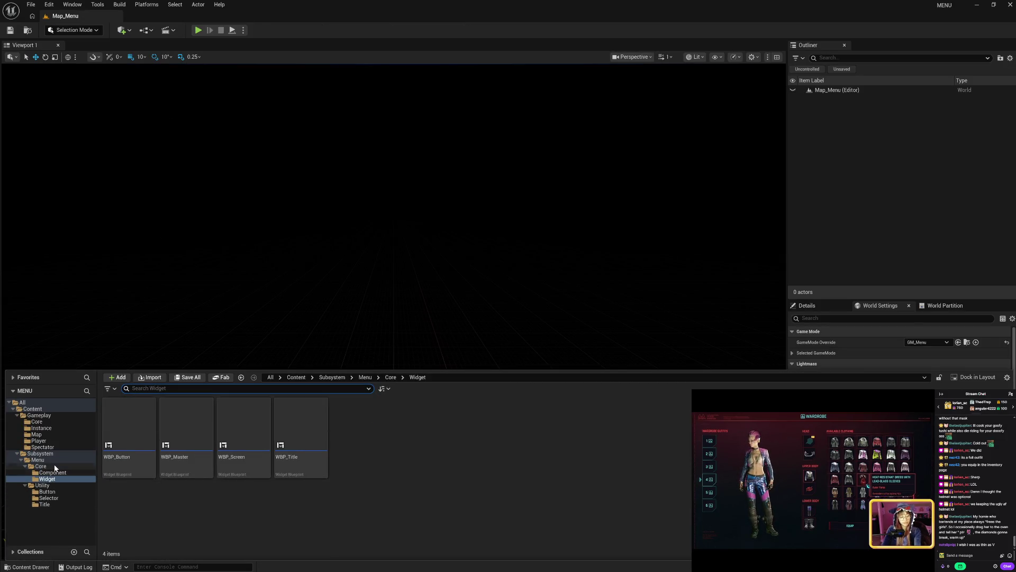
pyautogui.click(55, 466)
pyautogui.click(54, 461)
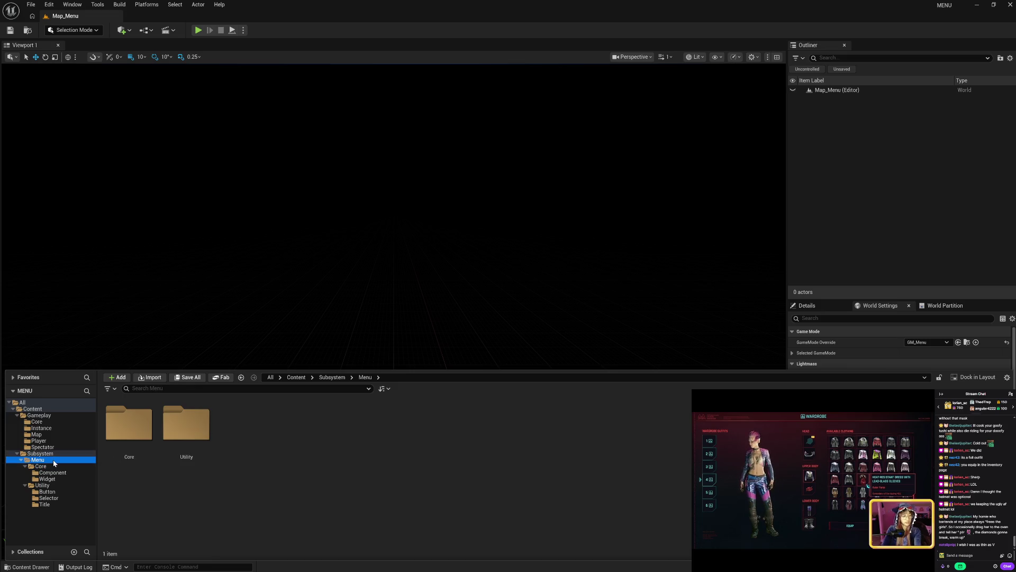
pyautogui.press('Delete')
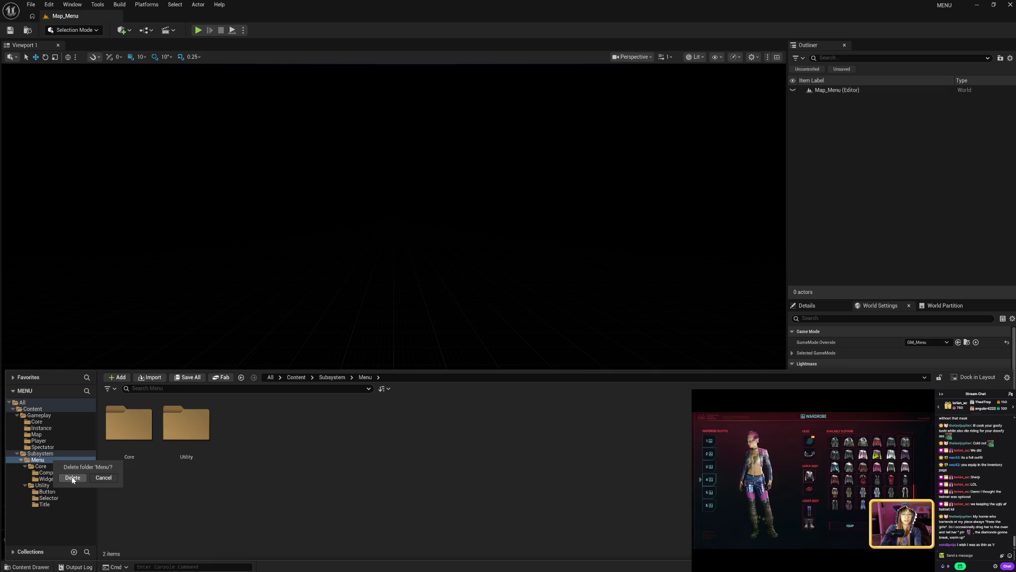
pyautogui.click(73, 478)
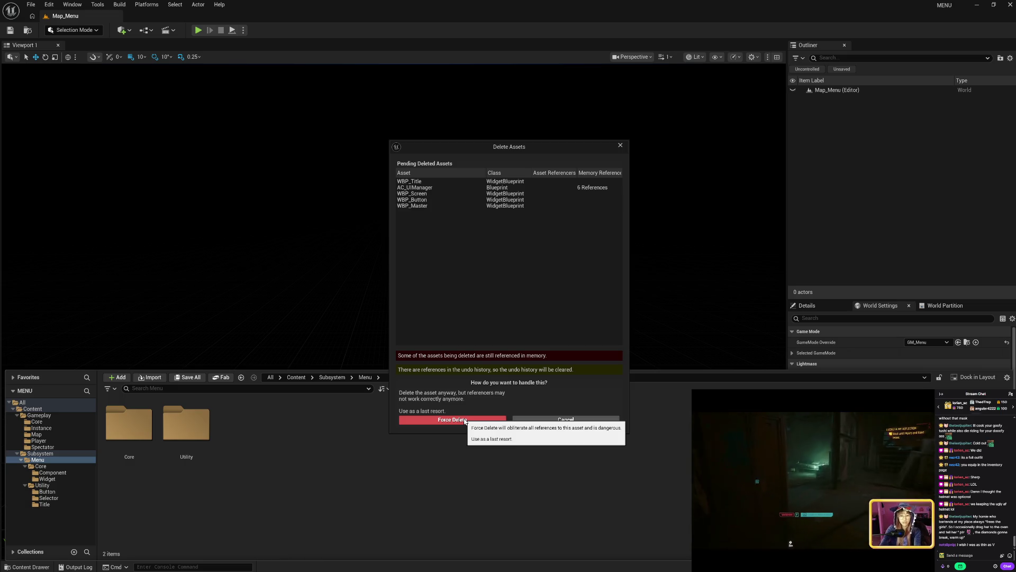
pyautogui.click(545, 419)
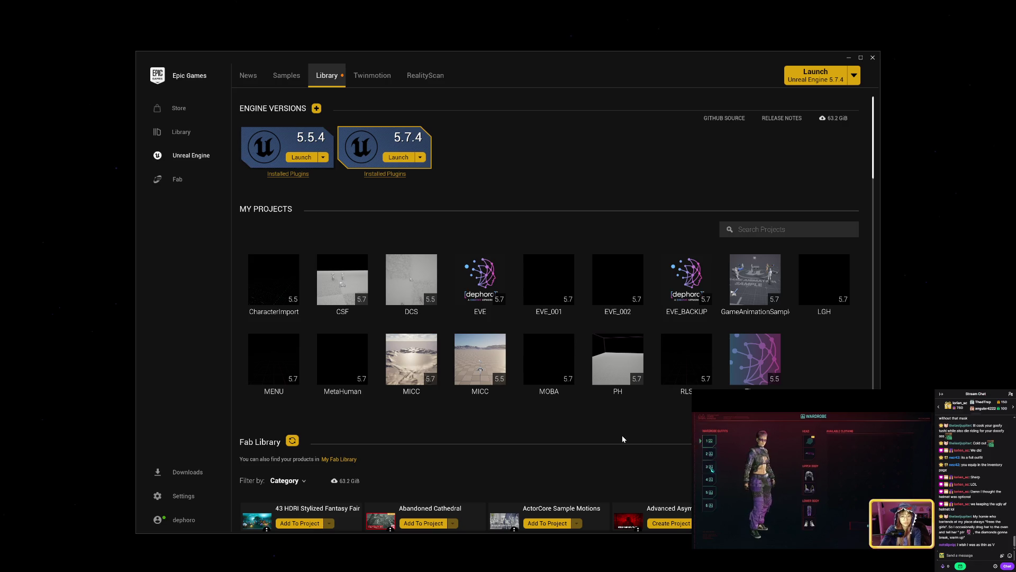
# Delete the MENU project folder from Subsystems on disk, then close File Explorer
pyautogui.rightClick(286, 360)
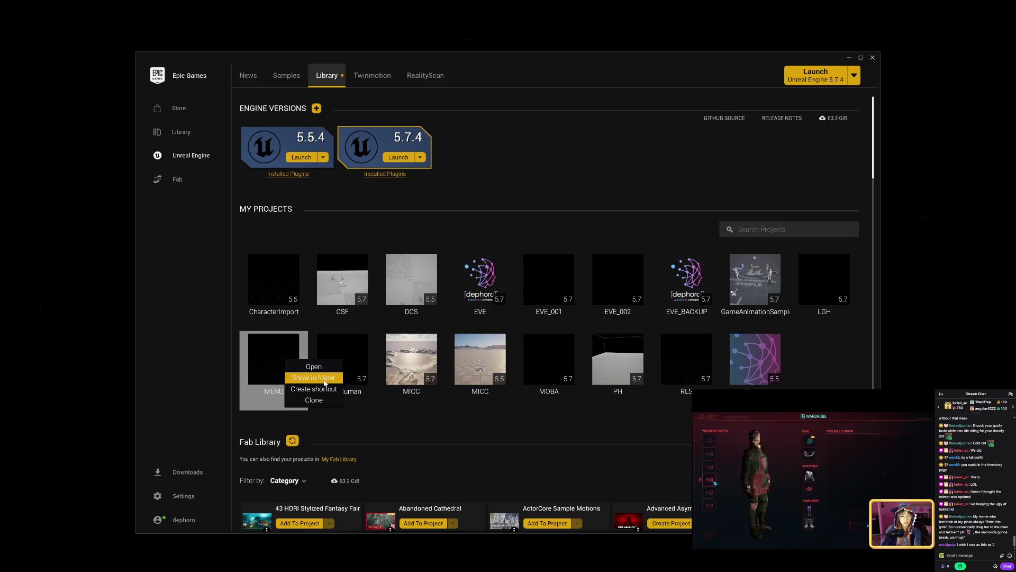
pyautogui.click(318, 390)
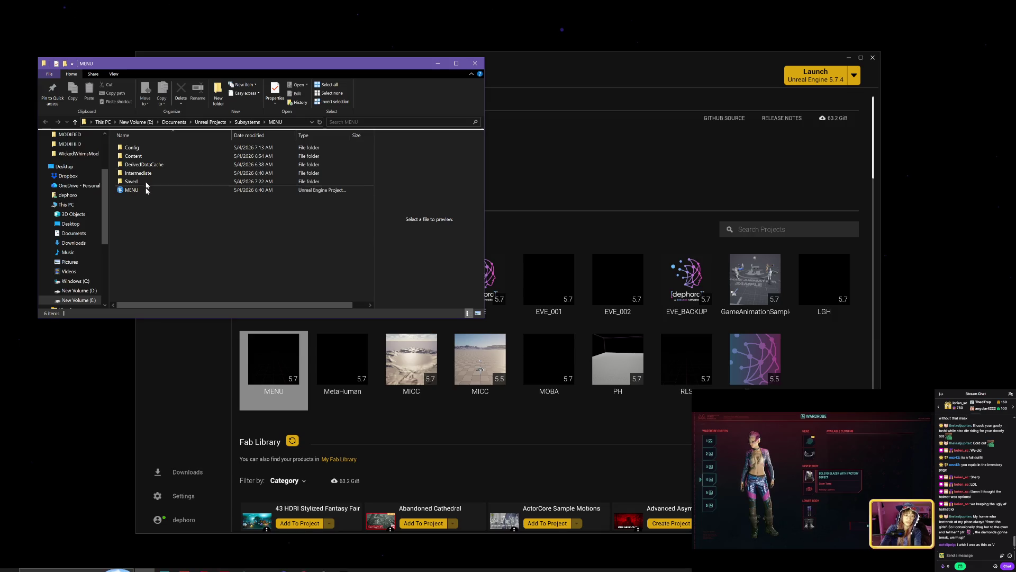
pyautogui.click(75, 122)
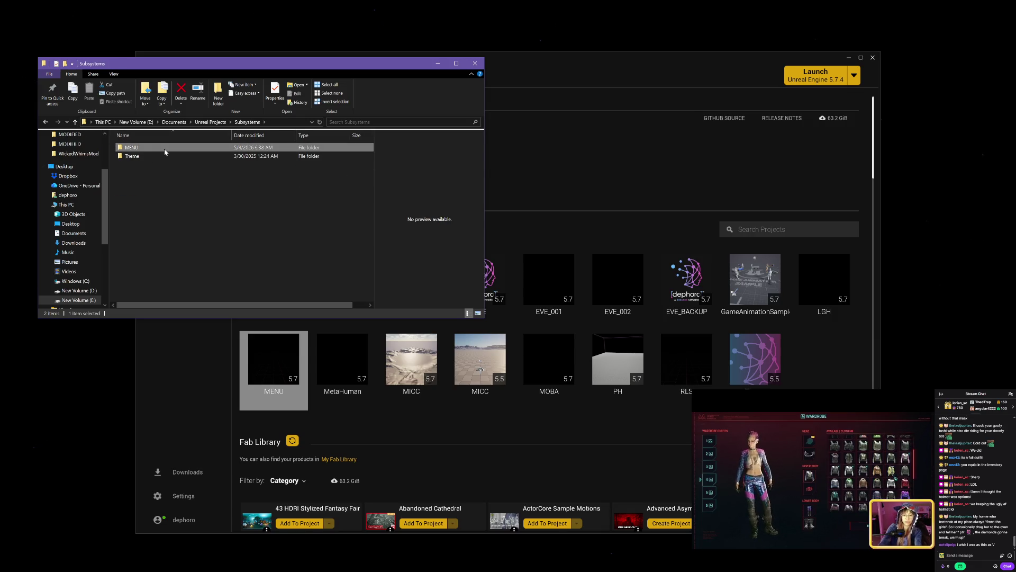
pyautogui.press('Delete')
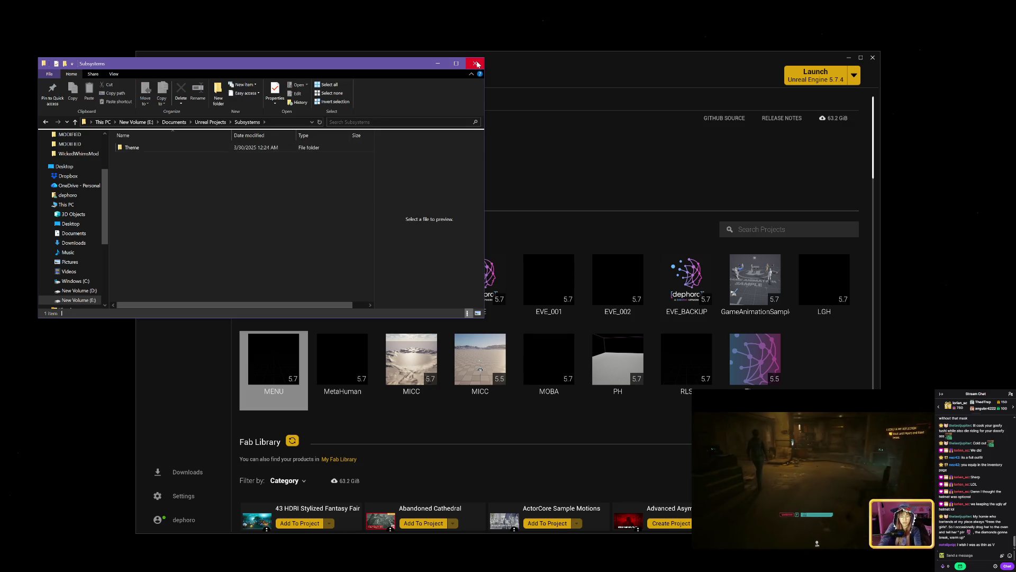
pyautogui.click(476, 64)
# Refresh the library, clone the Theme project, and select the proposed name Theme2
pyautogui.click(327, 80)
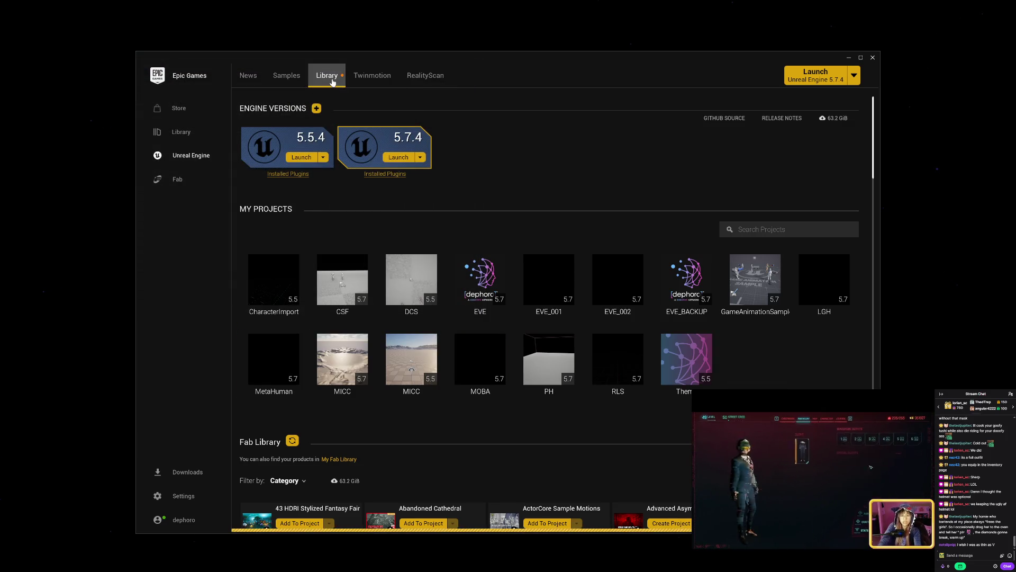
pyautogui.rightClick(669, 357)
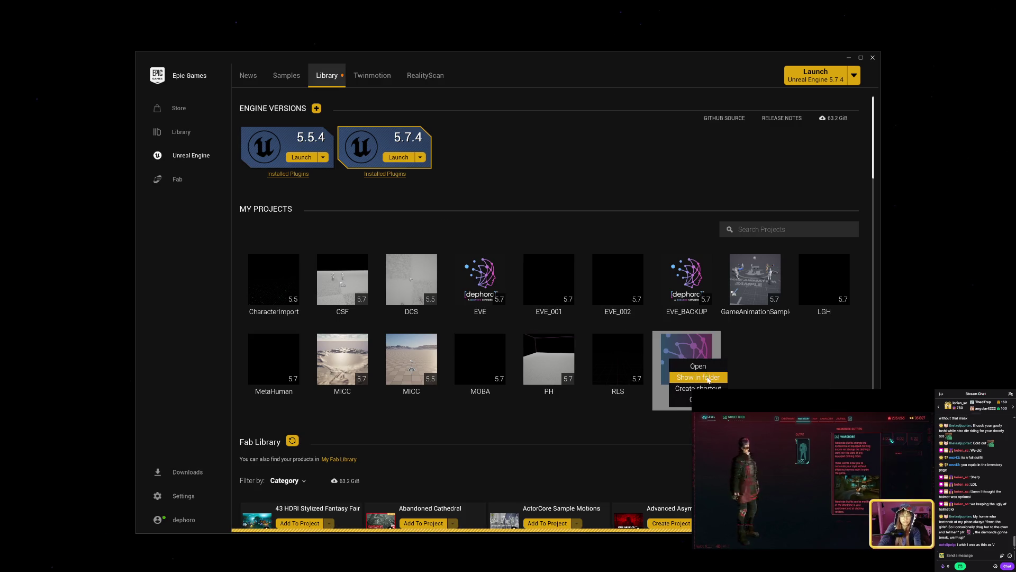
pyautogui.click(688, 395)
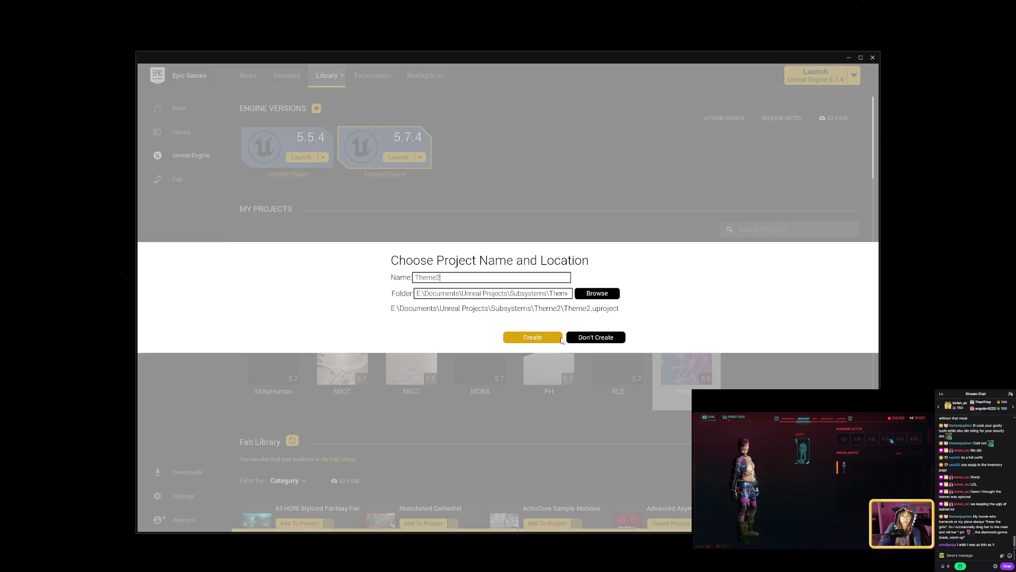
pyautogui.moveTo(423, 273); pyautogui.dragTo(389, 276)
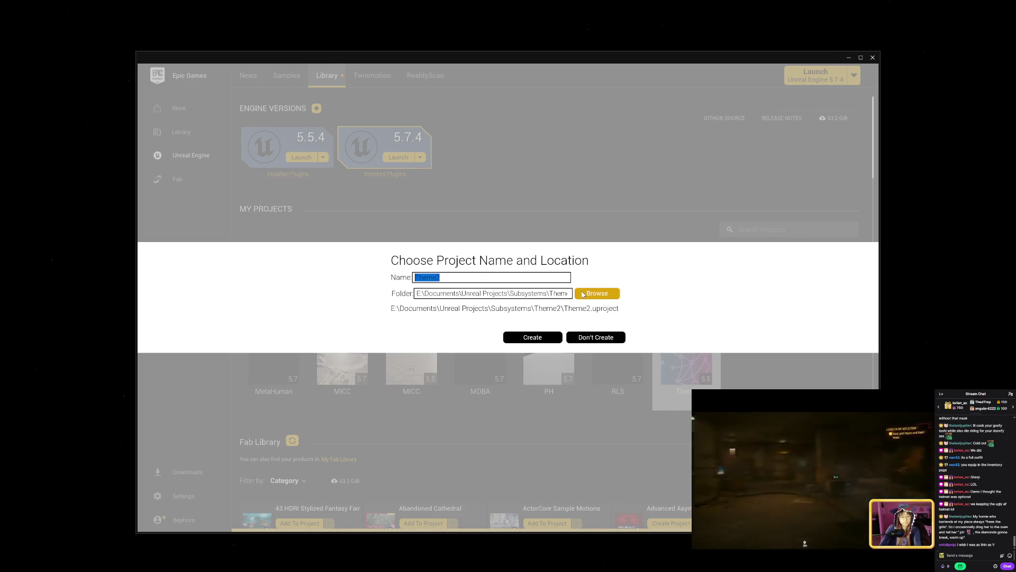
# Keep the clone's default Subsystems location and reselect the Theme2 name
pyautogui.click(583, 294)
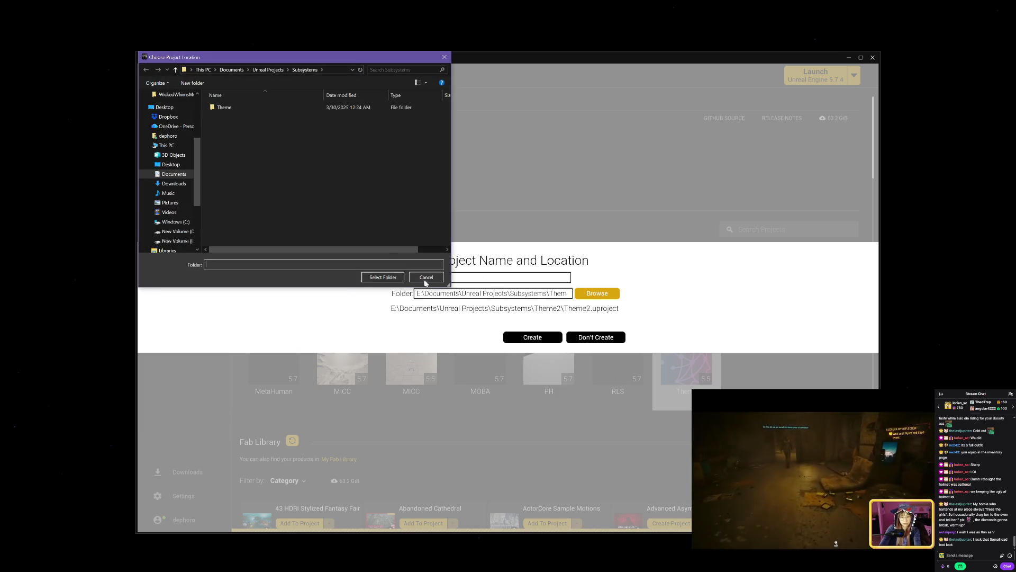
pyautogui.click(428, 279)
pyautogui.doubleClick(448, 273)
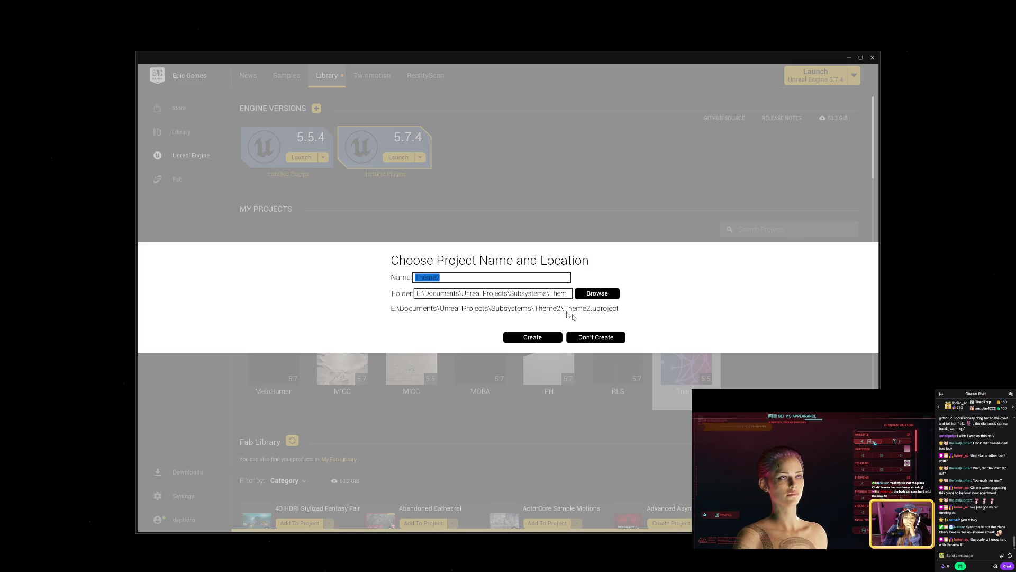
pyautogui.click(590, 338)
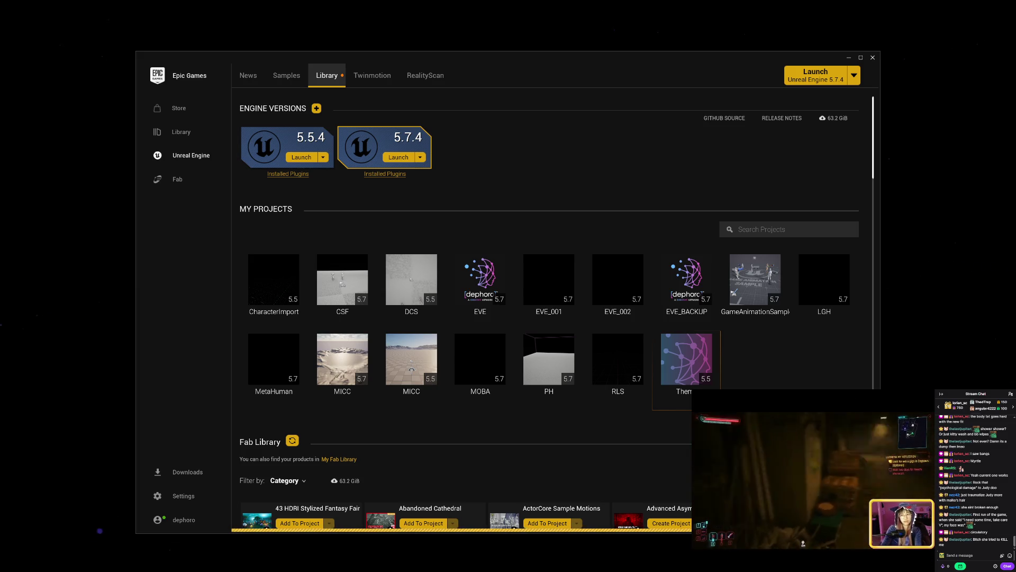
pyautogui.moveTo(846, 508)
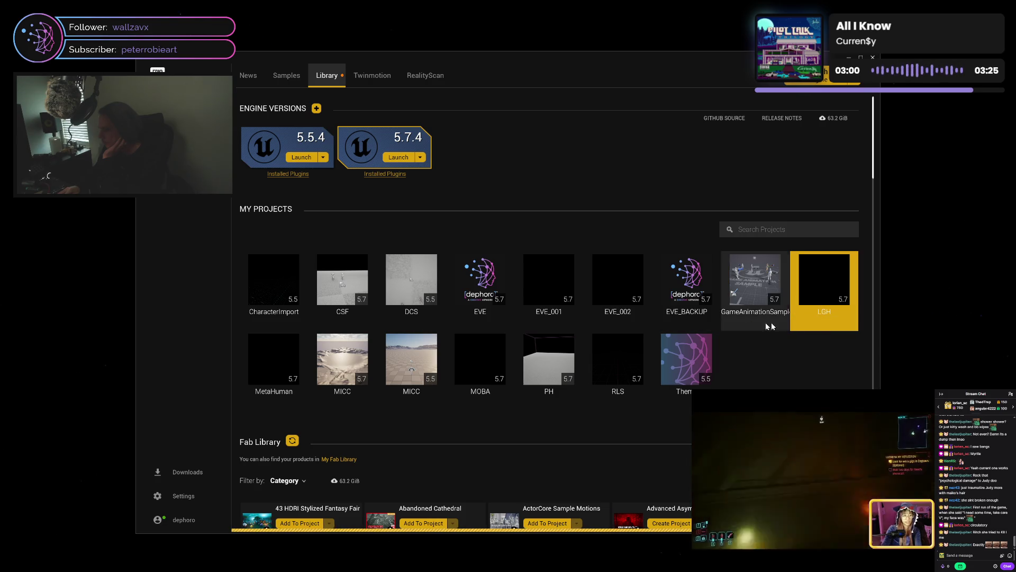
pyautogui.click(692, 343)
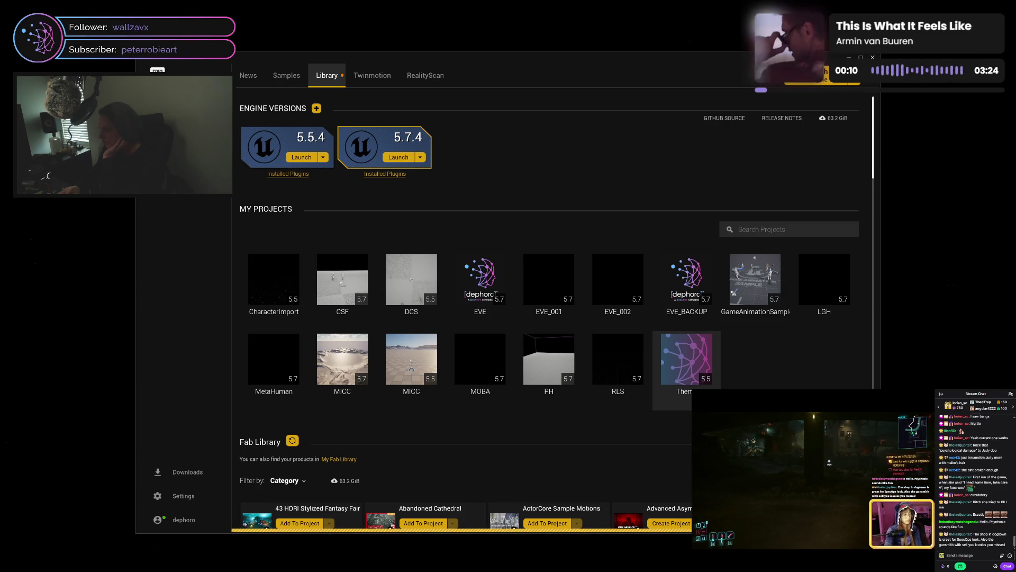
pyautogui.click(686, 360)
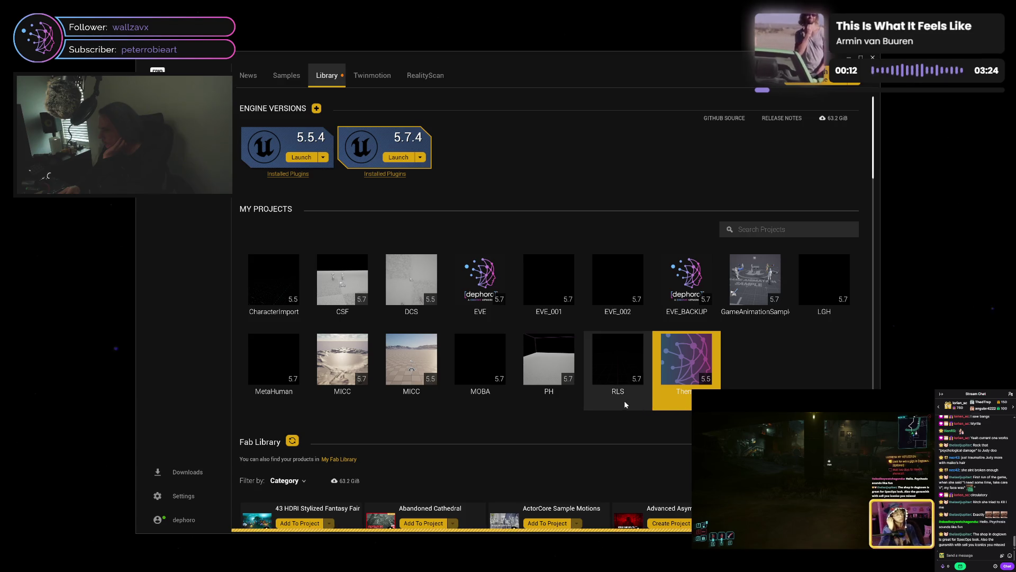
pyautogui.click(637, 399)
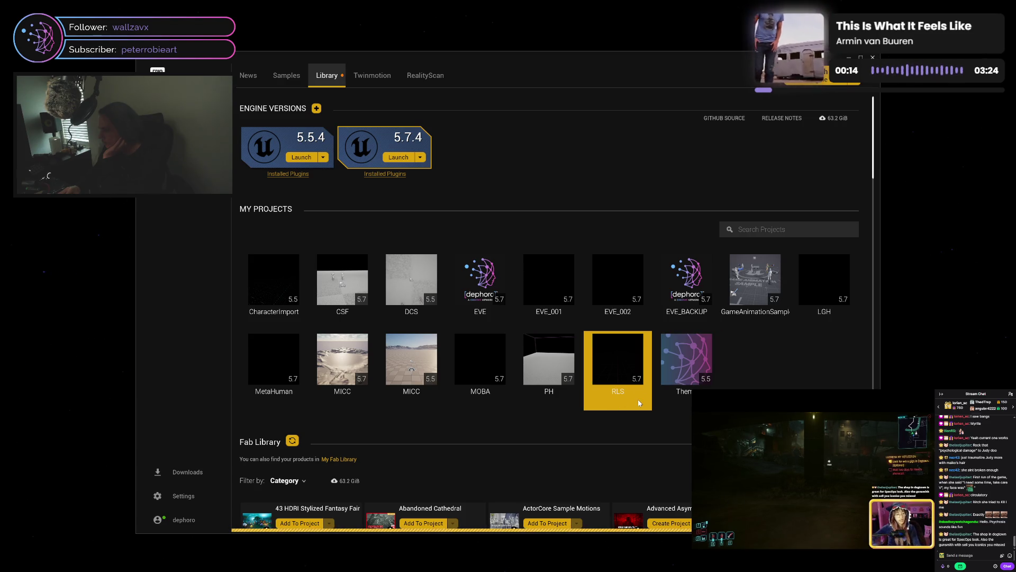
pyautogui.click(681, 399)
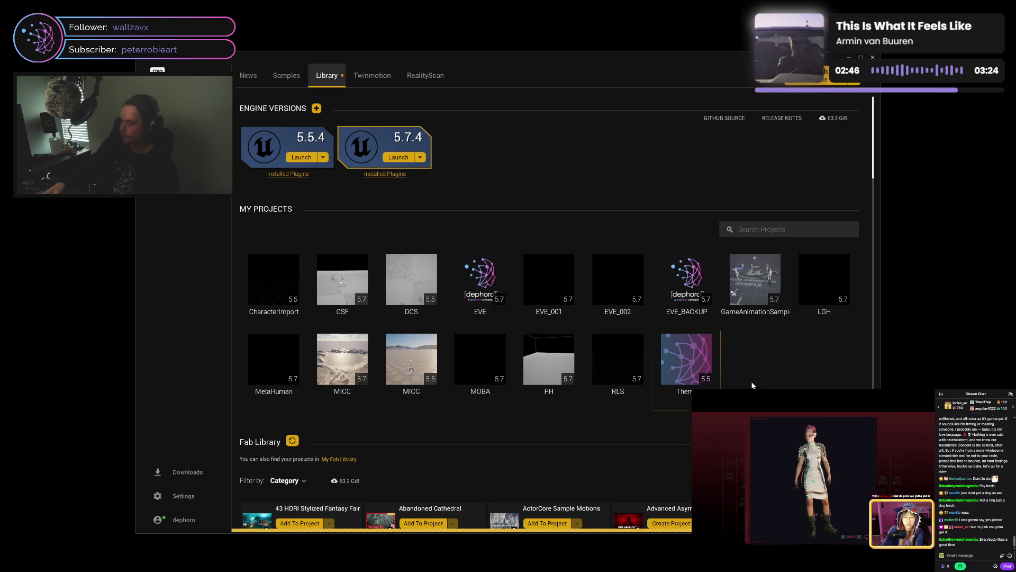
# Clone the Theme project as DUI in the Subsystems folder and create it
pyautogui.rightClick(706, 365)
pyautogui.click(724, 373)
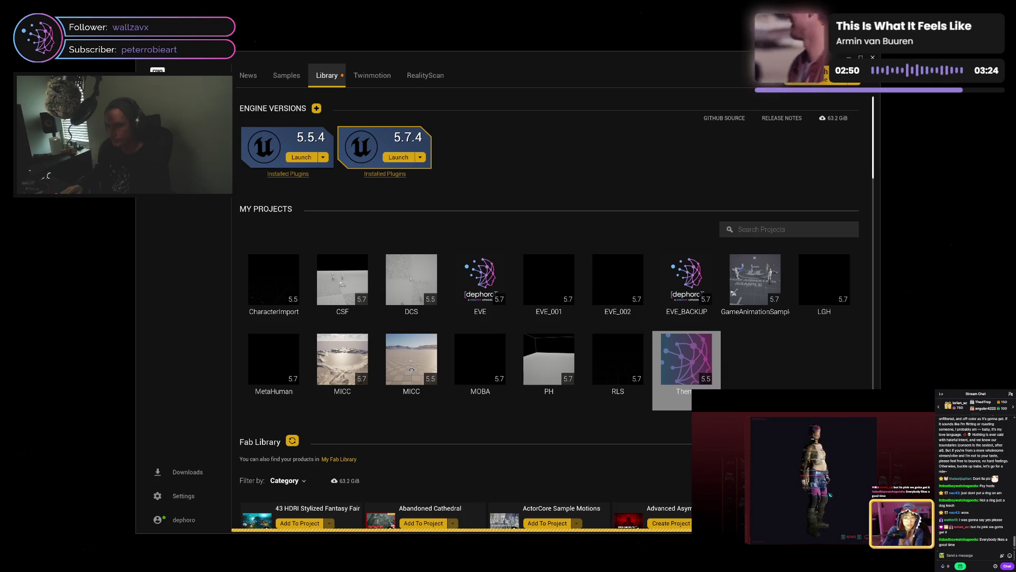
pyautogui.doubleClick(429, 278)
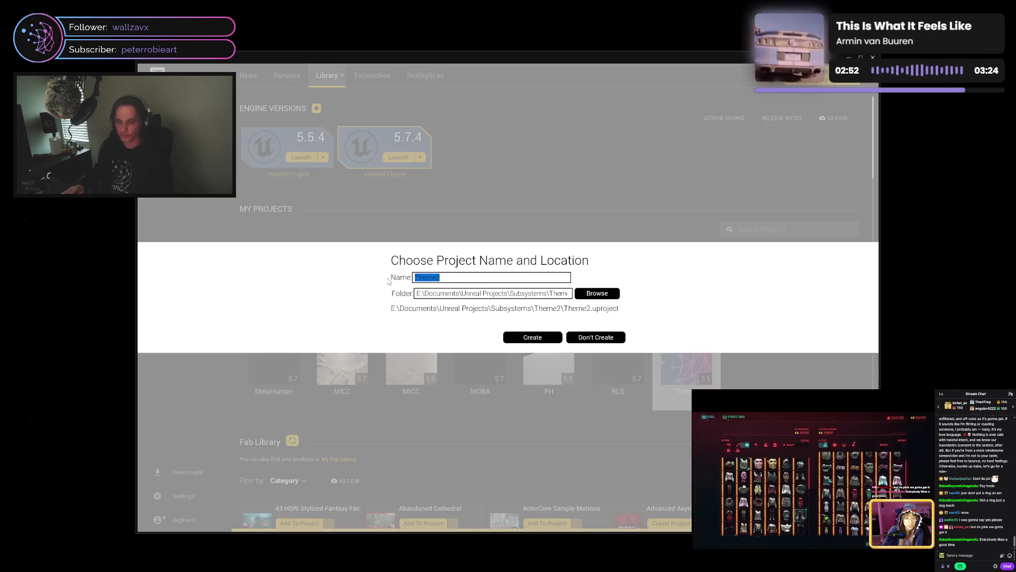
pyautogui.write('D')
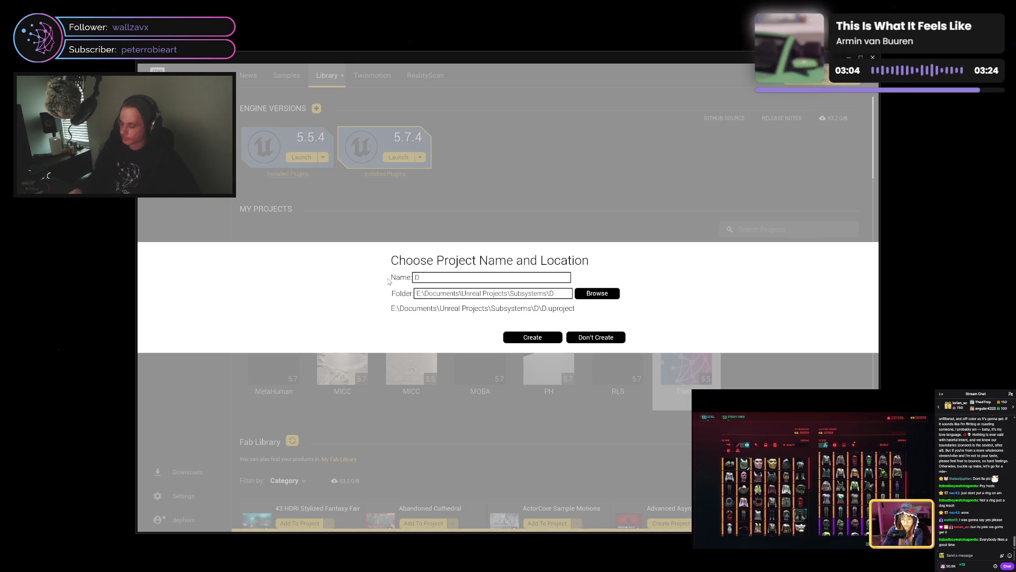
pyautogui.write('UI')
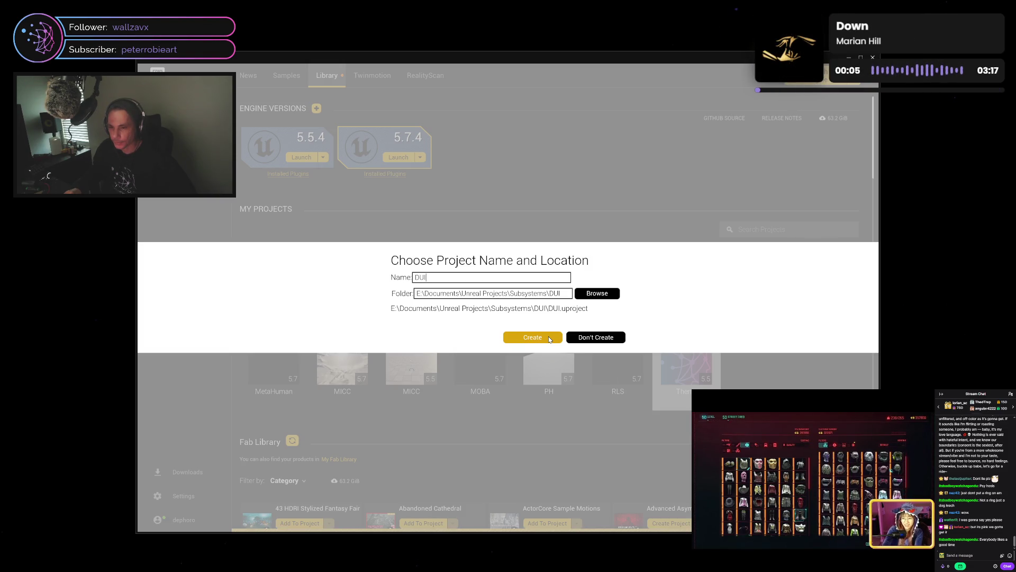
pyautogui.moveTo(427, 277); pyautogui.dragTo(419, 277)
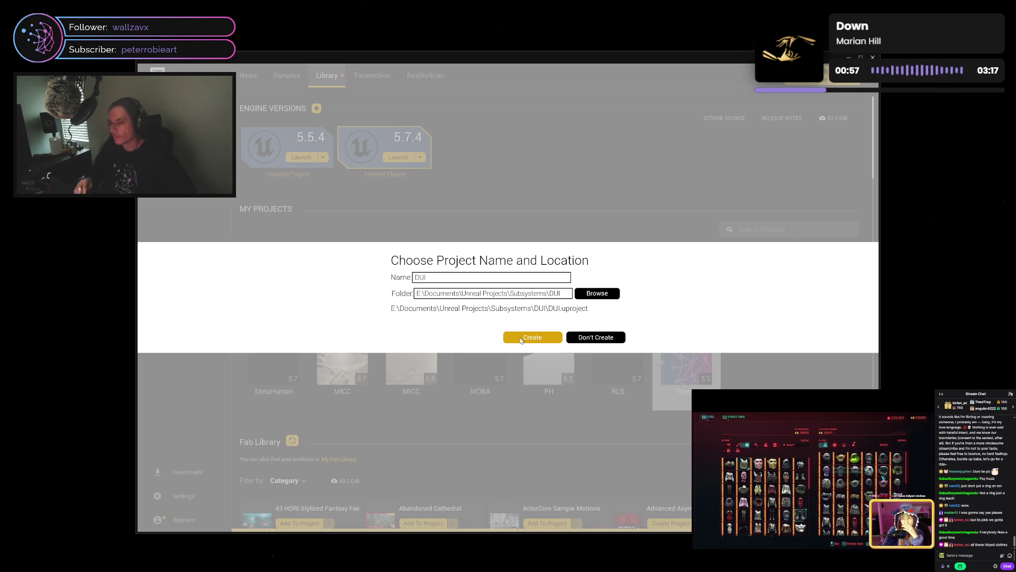
pyautogui.click(521, 338)
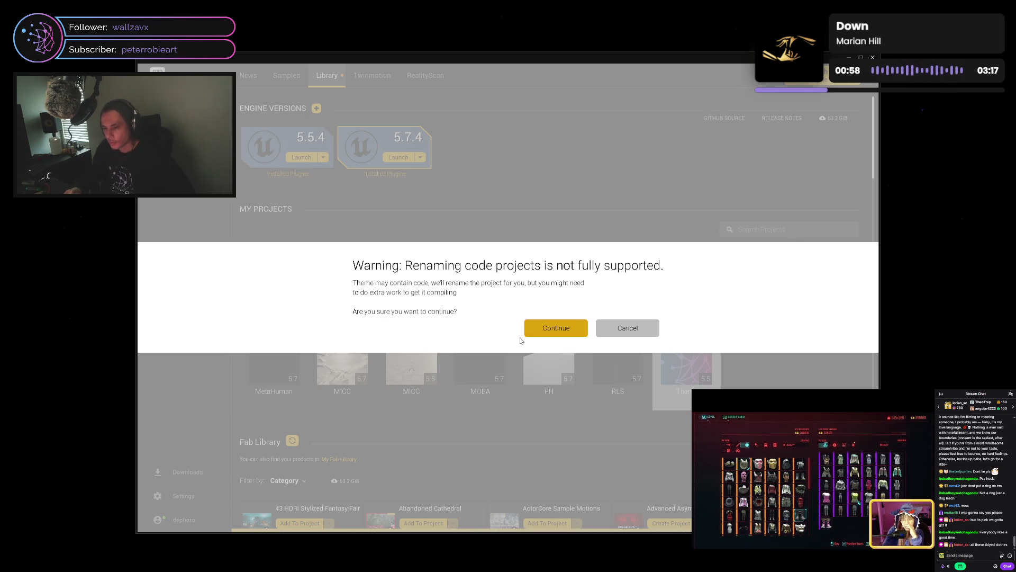
# Accept the code-project renaming warning, then open the new 5.5 DUI project from the Library
pyautogui.click(553, 329)
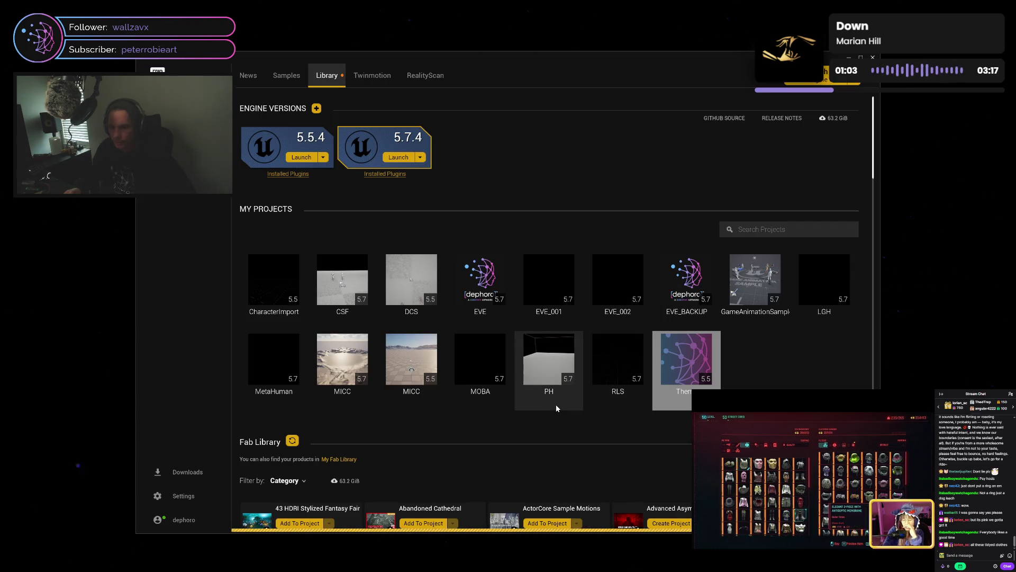
pyautogui.click(372, 75)
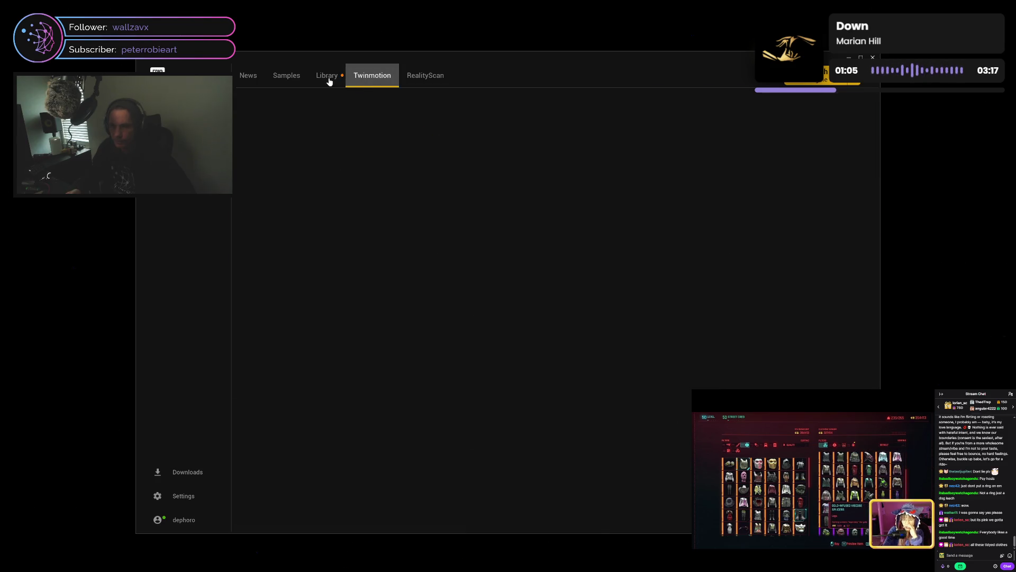
pyautogui.click(328, 81)
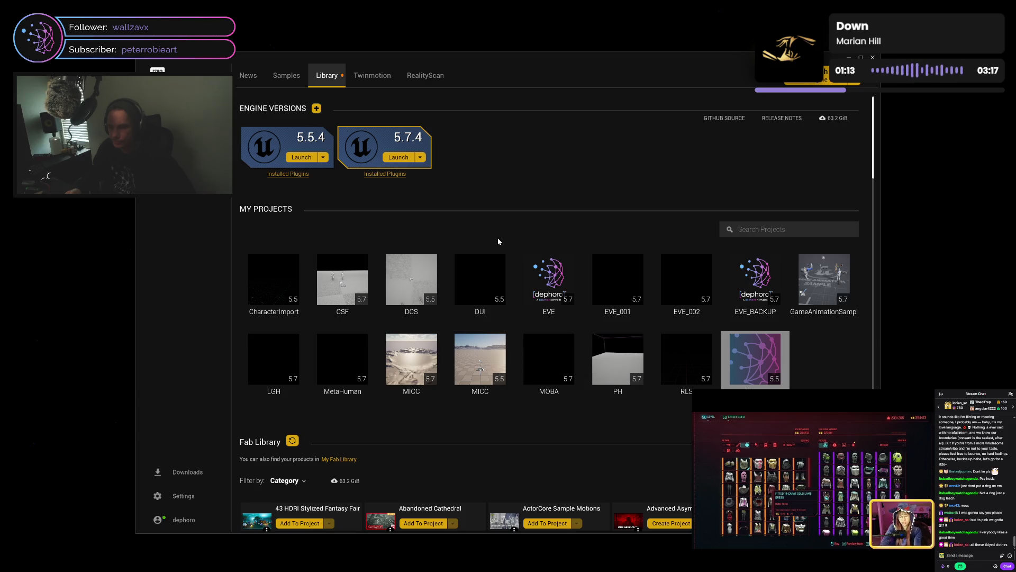
pyautogui.doubleClick(484, 290)
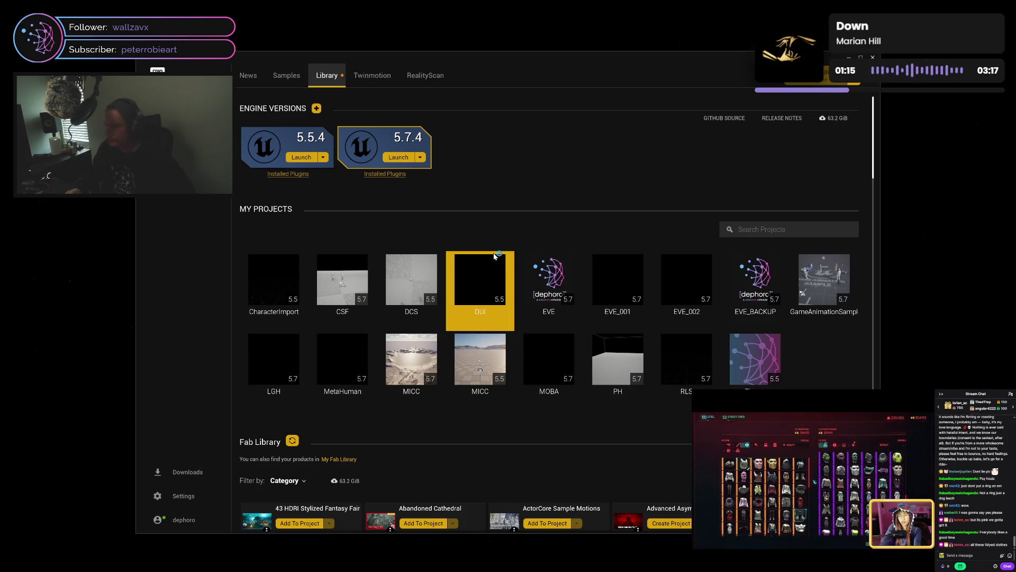
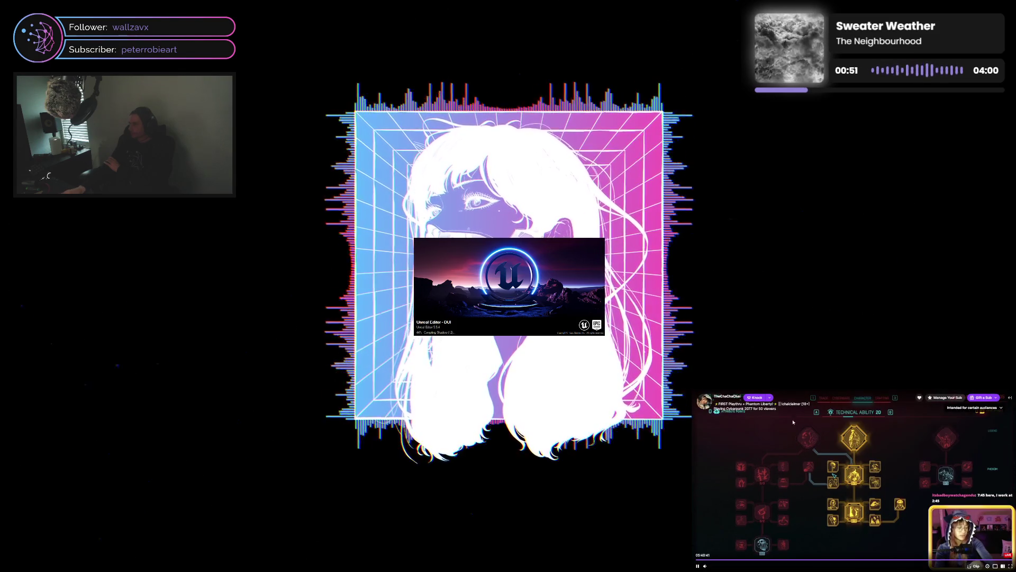
# Wait through the splash screen and revision-control update until the DUI project opens on MAP_Demo
pyautogui.scroll(10, 850, 491)
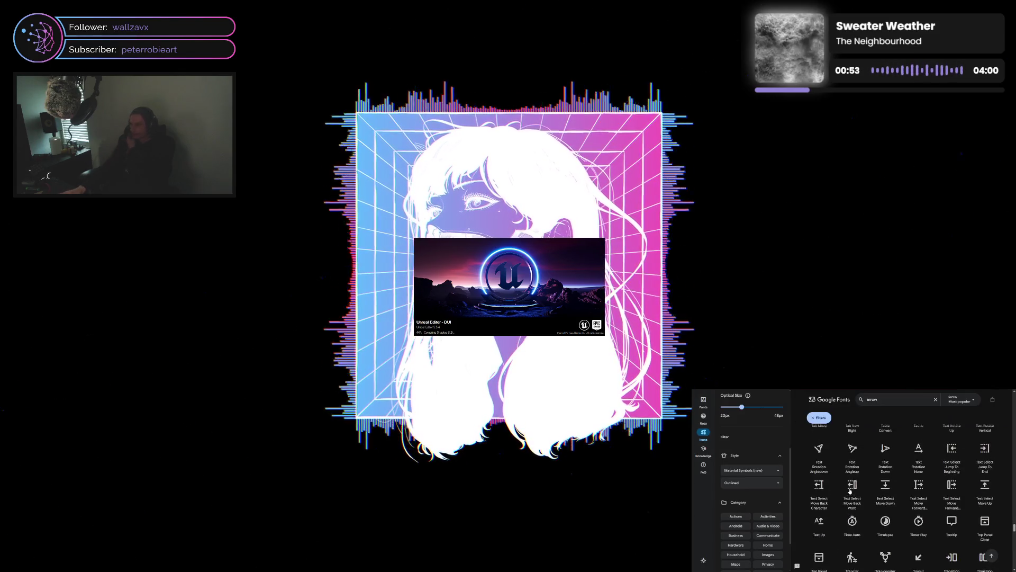
pyautogui.scroll(5, 850, 491)
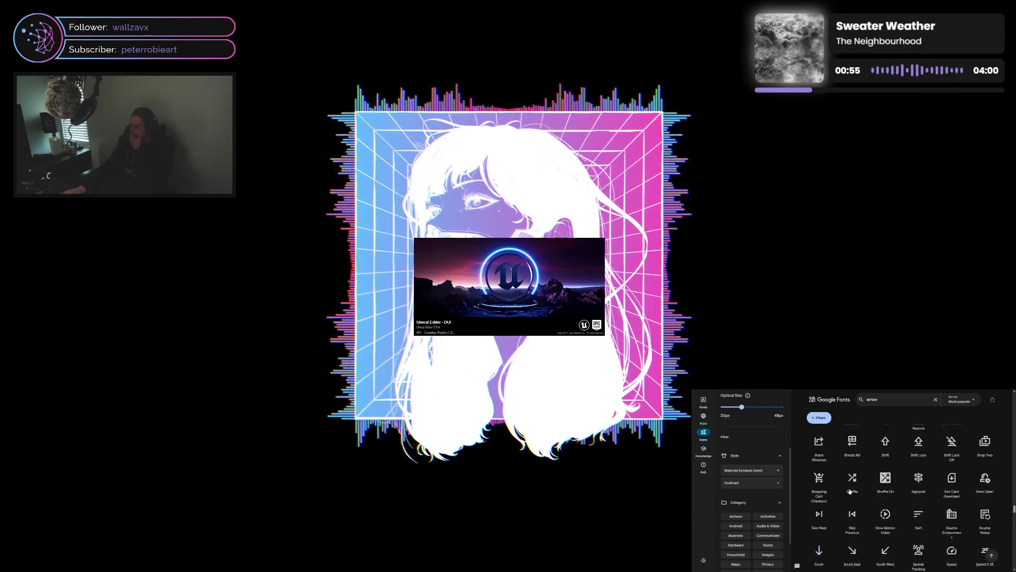
pyautogui.scroll(5, 849, 492)
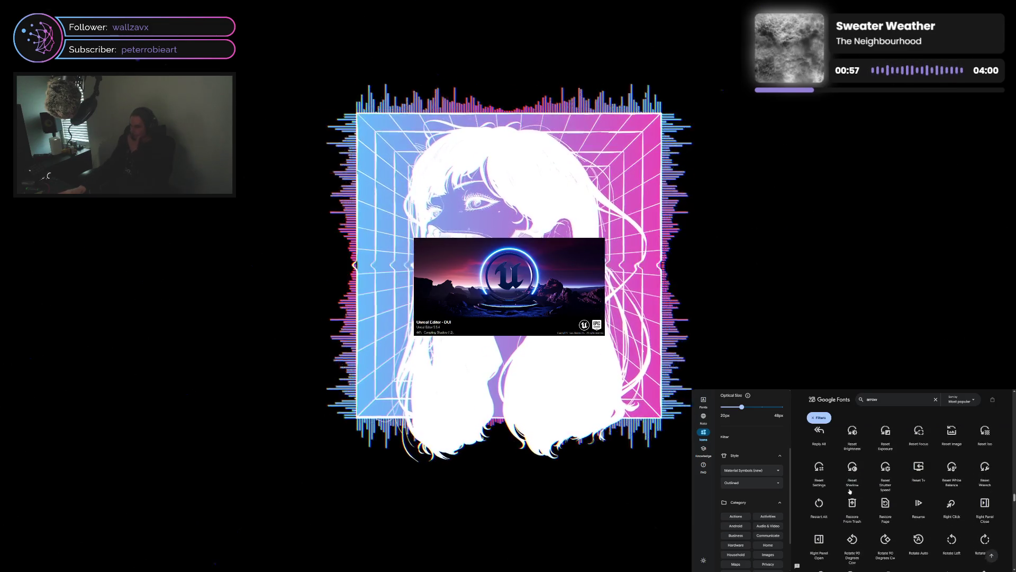
pyautogui.scroll(5, 849, 491)
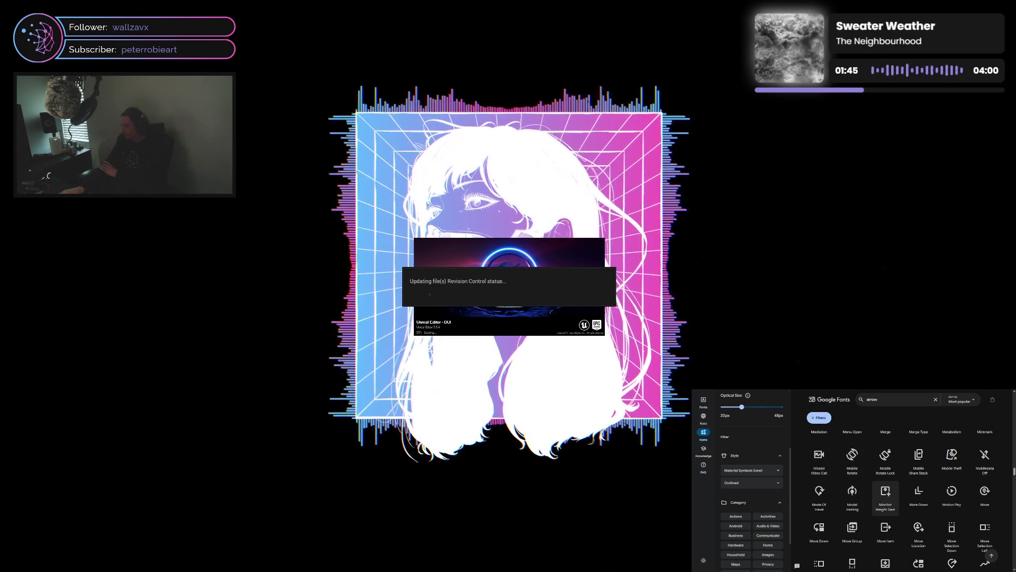
pyautogui.scroll(-3, 918, 466)
pyautogui.scroll(-3, 918, 440)
pyautogui.scroll(-2, 919, 445)
pyautogui.scroll(8, 919, 476)
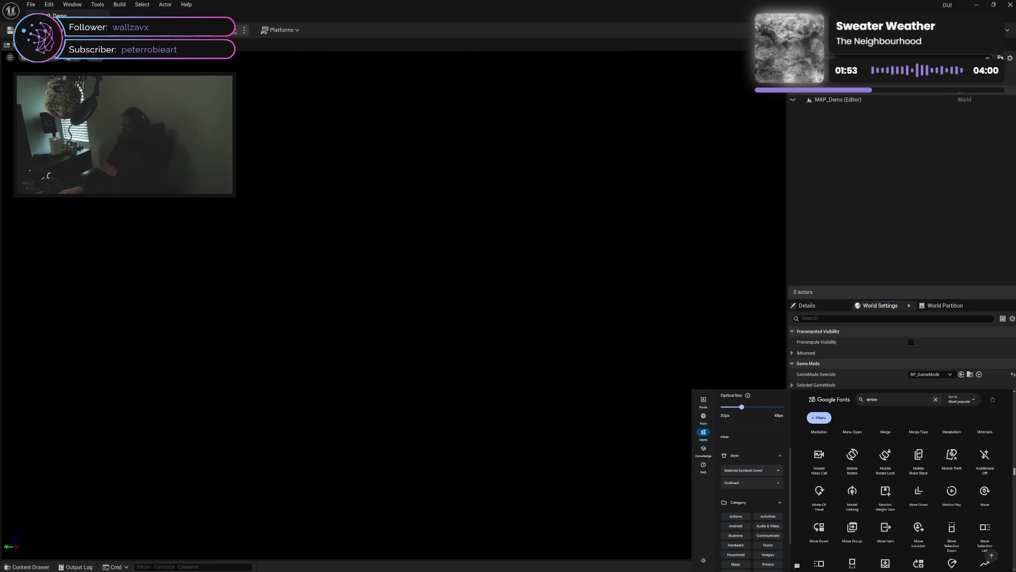
# Open the Content Drawer and browse the DEMO folder tree
pyautogui.click(936, 399)
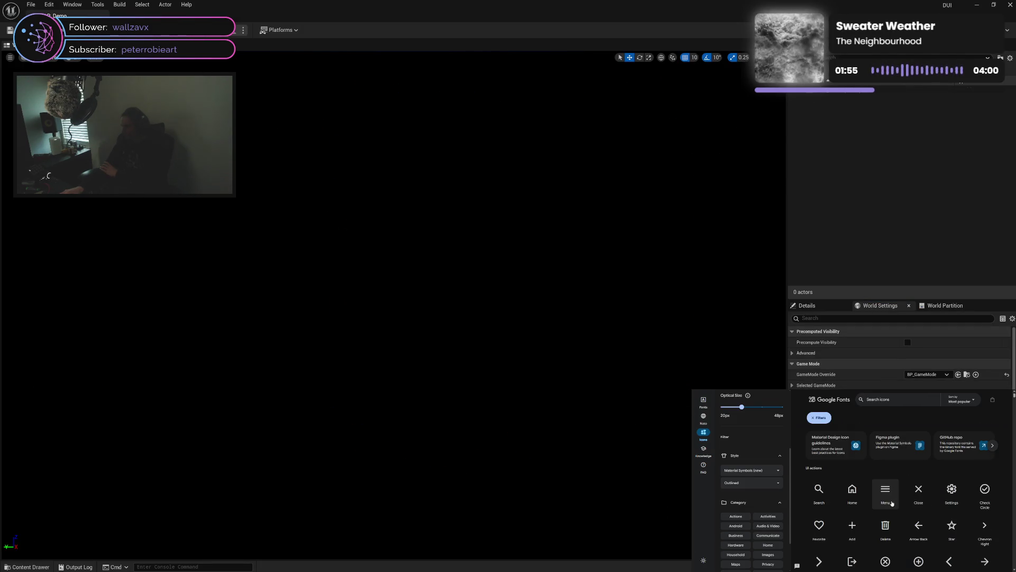
pyautogui.scroll(-2, 770, 510)
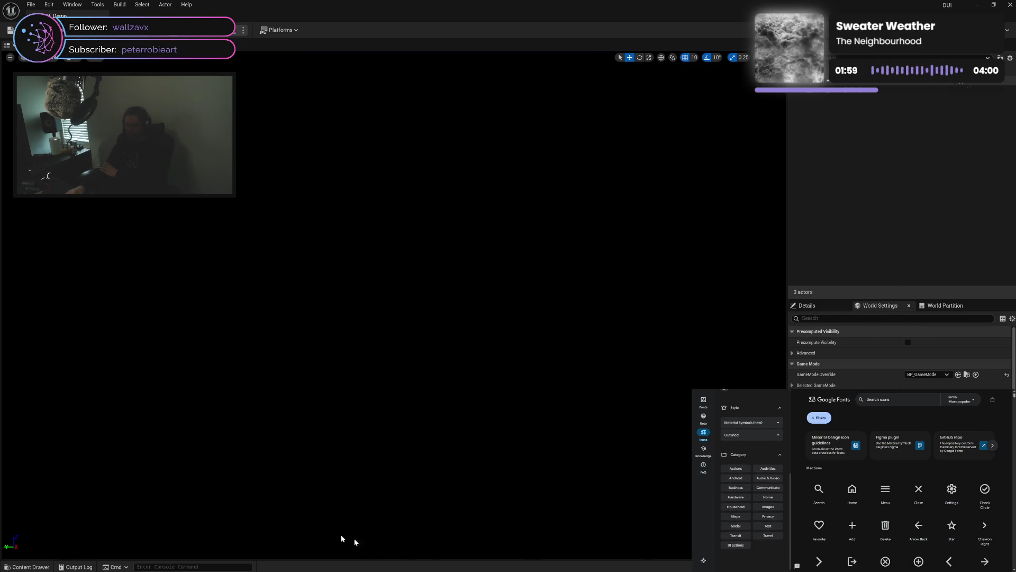
pyautogui.click(8, 567)
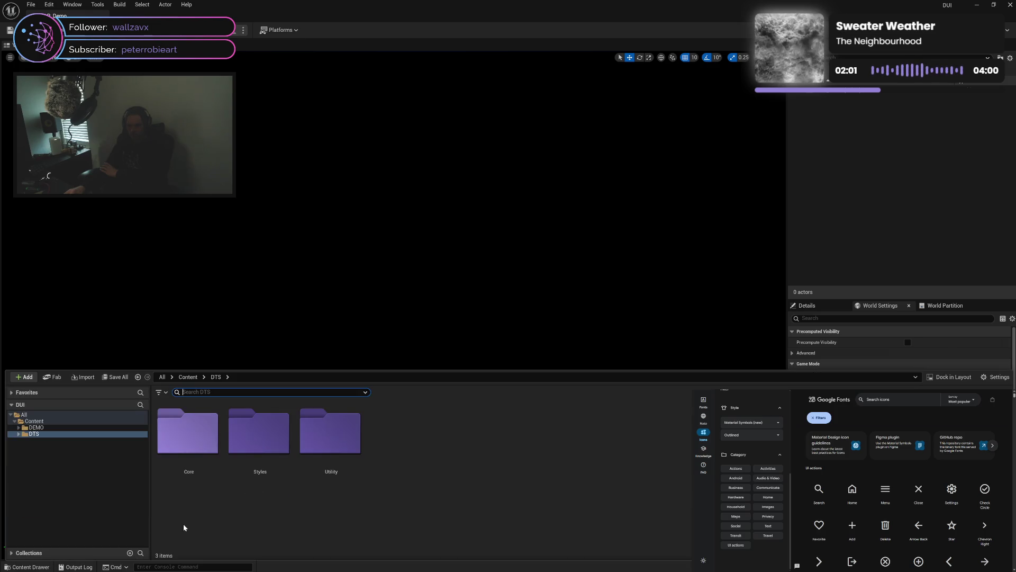
pyautogui.click(18, 427)
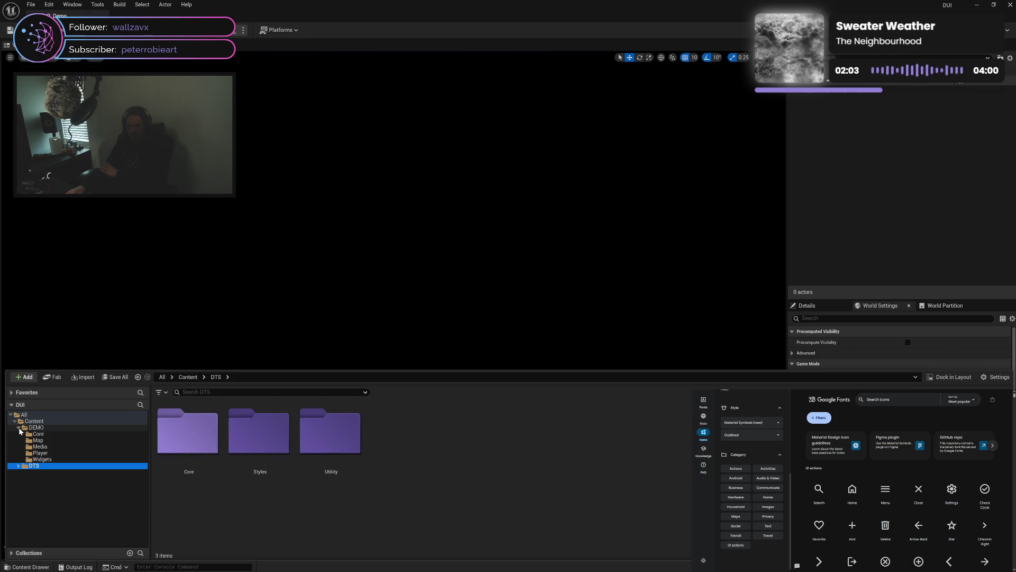
pyautogui.click(33, 427)
pyautogui.click(34, 466)
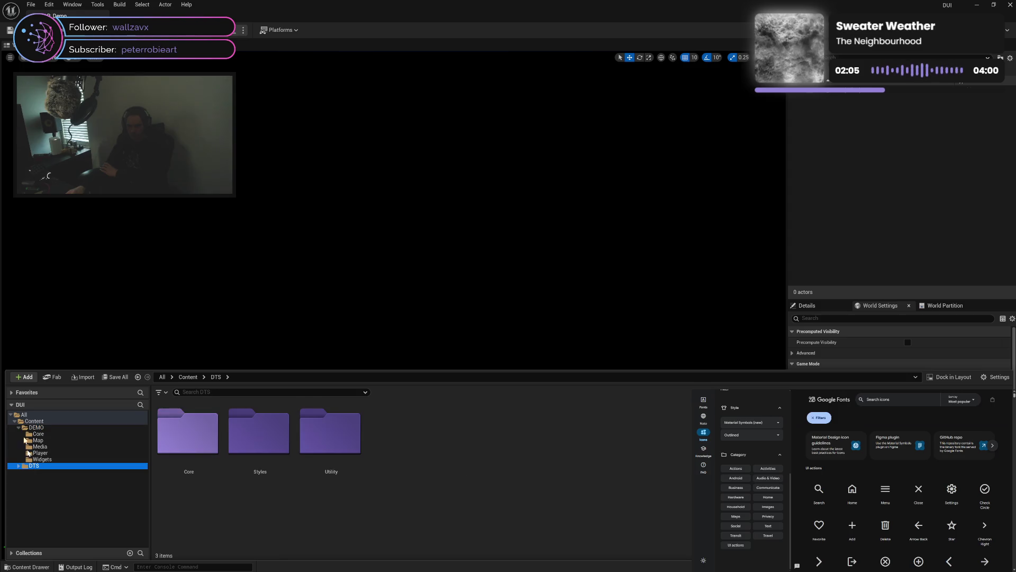
pyautogui.click(18, 428)
# Browse the DTS Core, Styles and Utility folders, then select the DTS Blueprint in Core
pyautogui.click(18, 434)
pyautogui.click(37, 440)
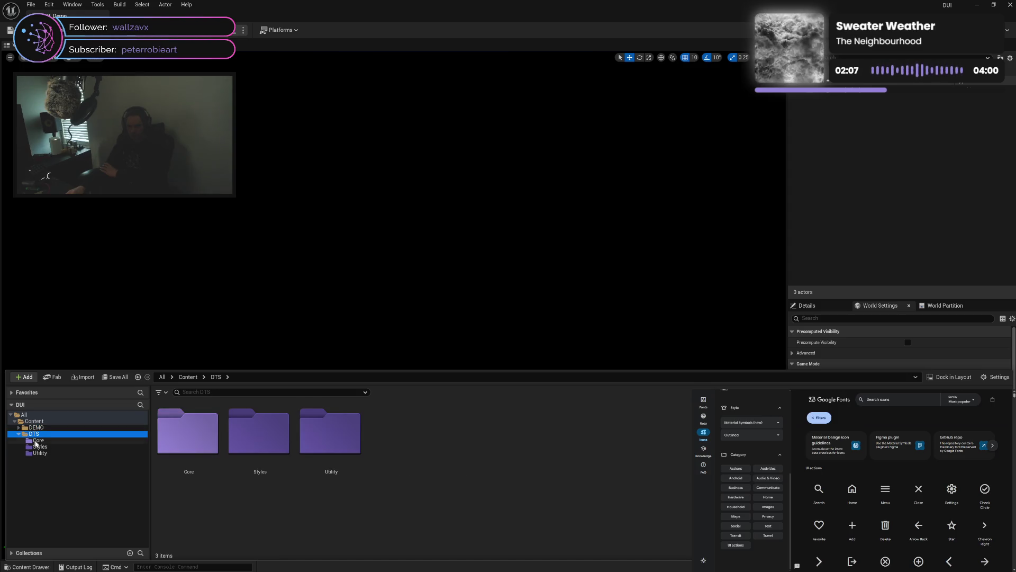
pyautogui.click(41, 446)
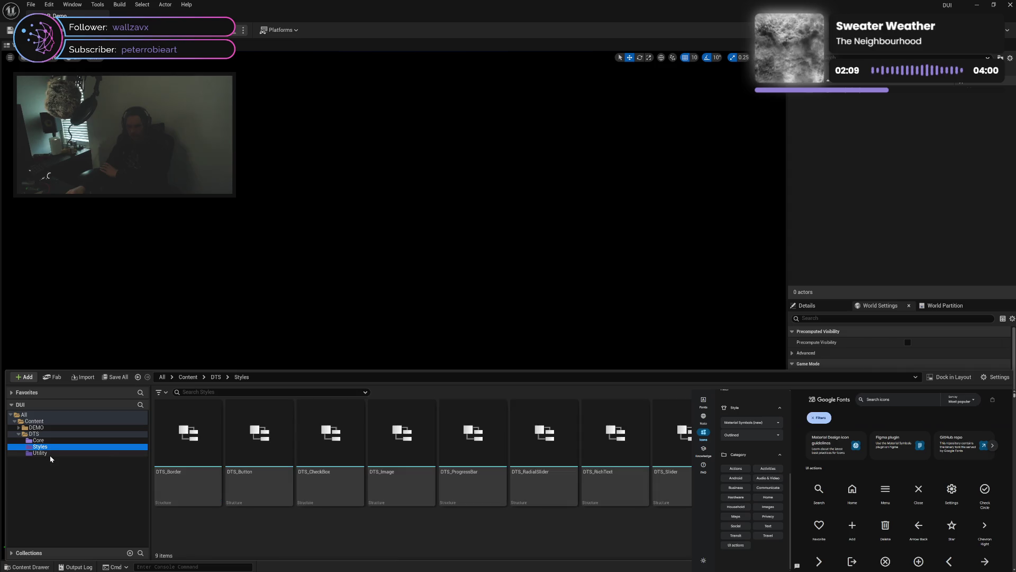
pyautogui.click(52, 454)
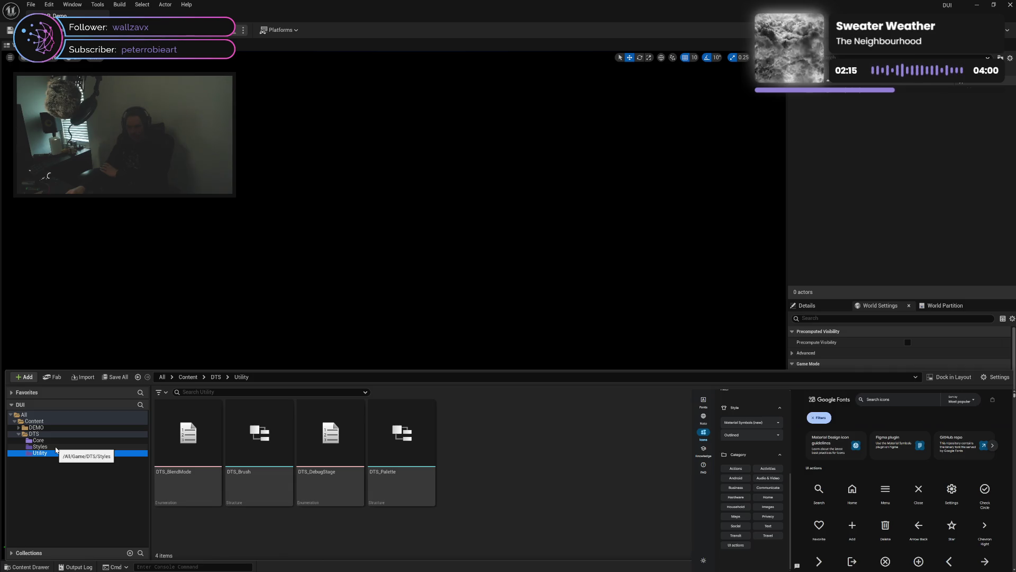
pyautogui.click(56, 447)
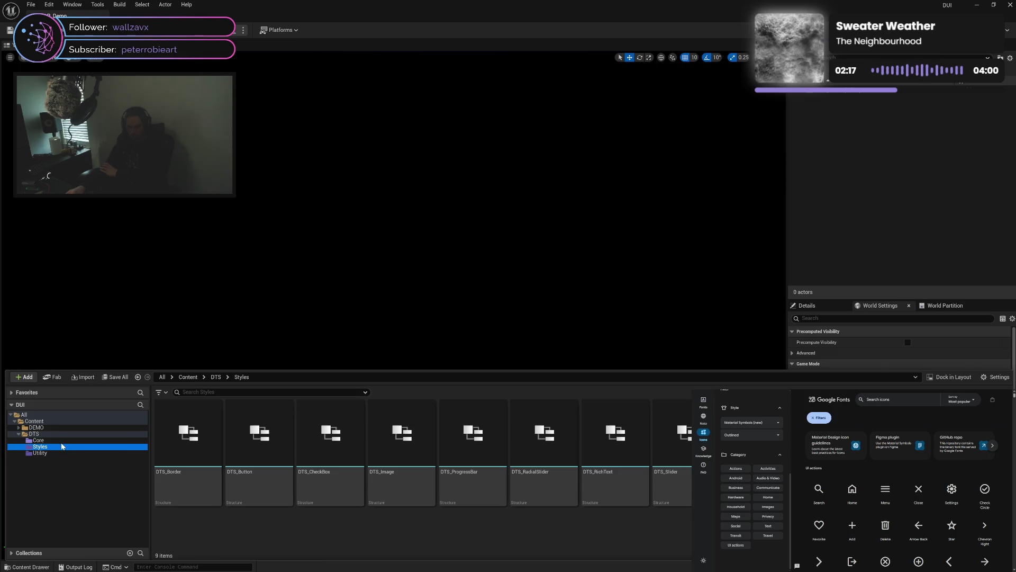
pyautogui.click(64, 441)
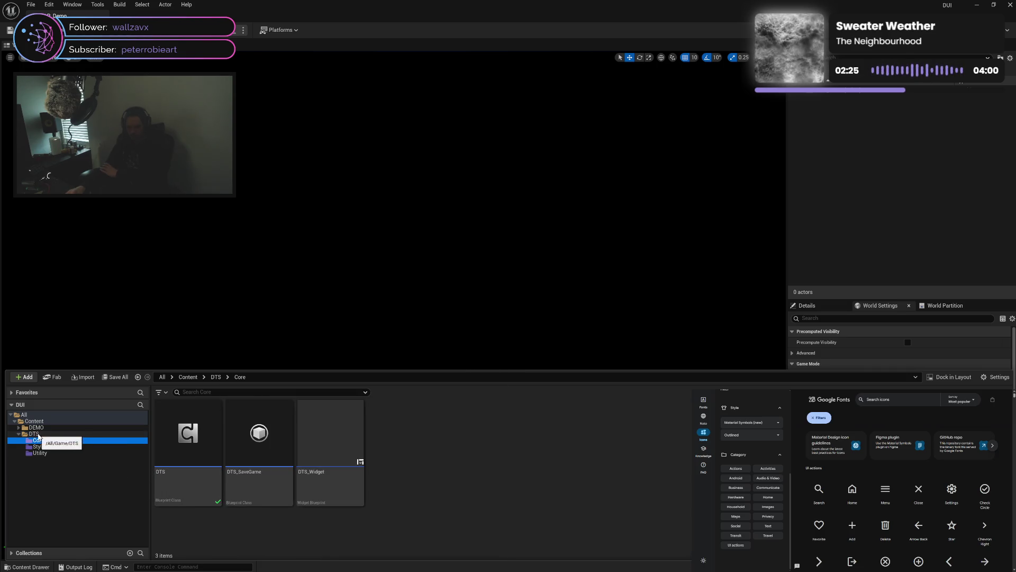
pyautogui.click(180, 487)
# Open the DTS Blueprint and pan its EventGraph to read the comments
pyautogui.doubleClick(180, 487)
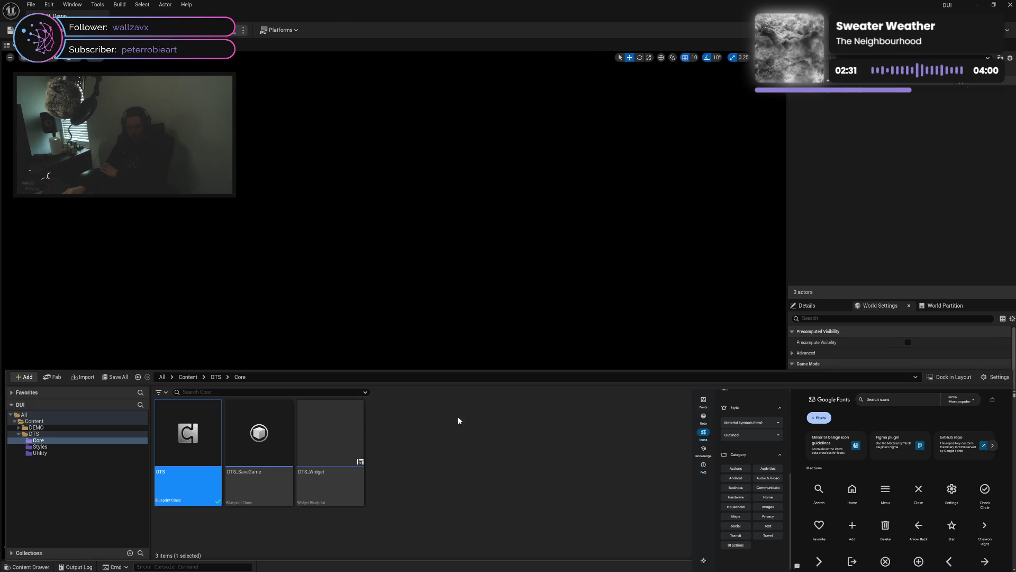
pyautogui.scroll(4, 339, 284)
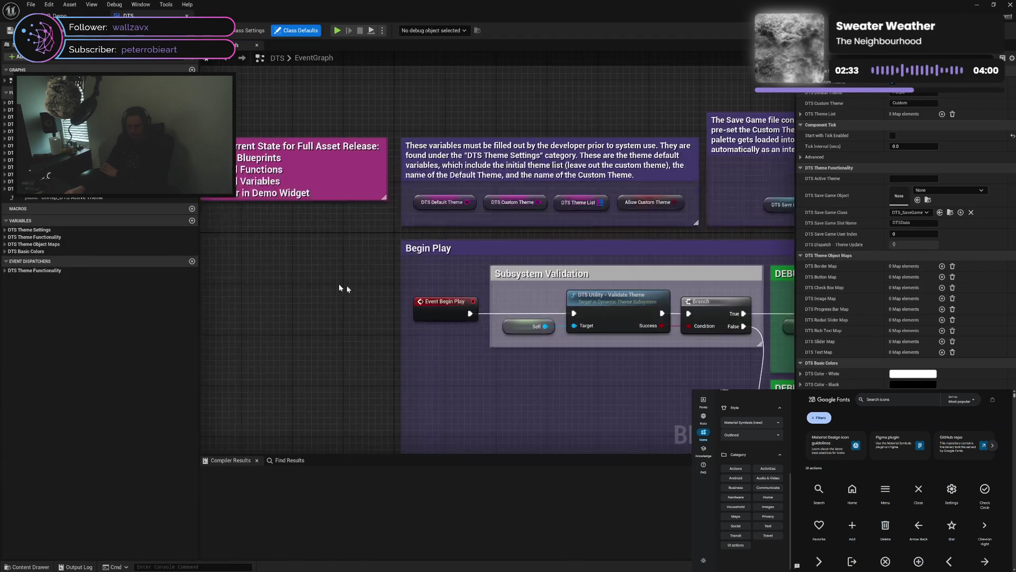
pyautogui.moveTo(513, 385)
pyautogui.mouseDown()
pyautogui.moveTo(514, 351)
pyautogui.moveTo(545, 365)
pyautogui.moveTo(522, 345)
pyautogui.mouseUp()
pyautogui.moveTo(515, 337)
pyautogui.mouseDown()
pyautogui.moveTo(590, 343)
pyautogui.moveTo(589, 328)
pyautogui.mouseUp()
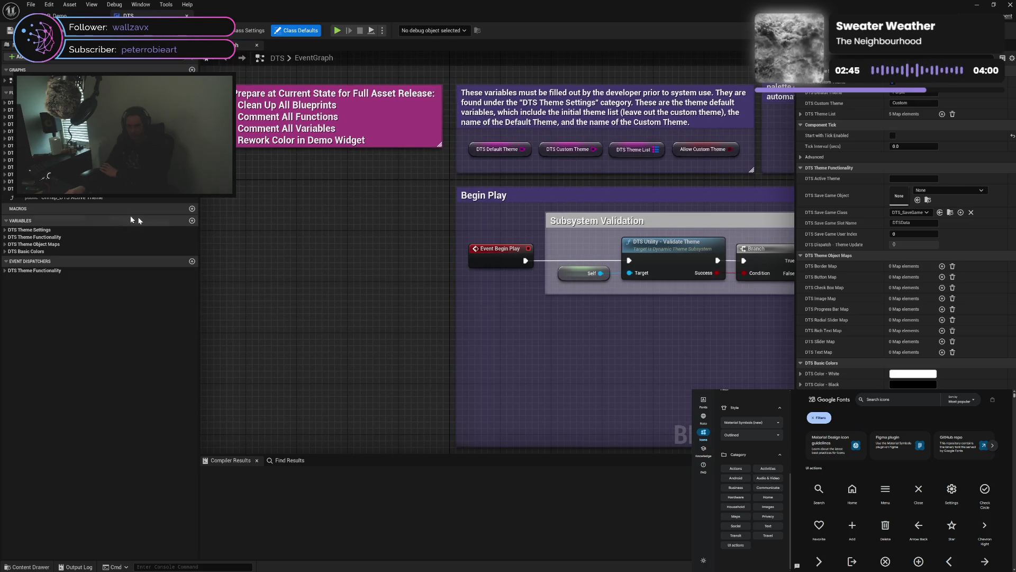
# Expand and collapse the DTS Widget function groups, including the Radial Slider functions
pyautogui.click(4, 181)
pyautogui.click(4, 181)
pyautogui.click(4, 181)
pyautogui.click(4, 181)
pyautogui.click(5, 173)
pyautogui.click(5, 173)
pyautogui.click(6, 165)
pyautogui.click(5, 161)
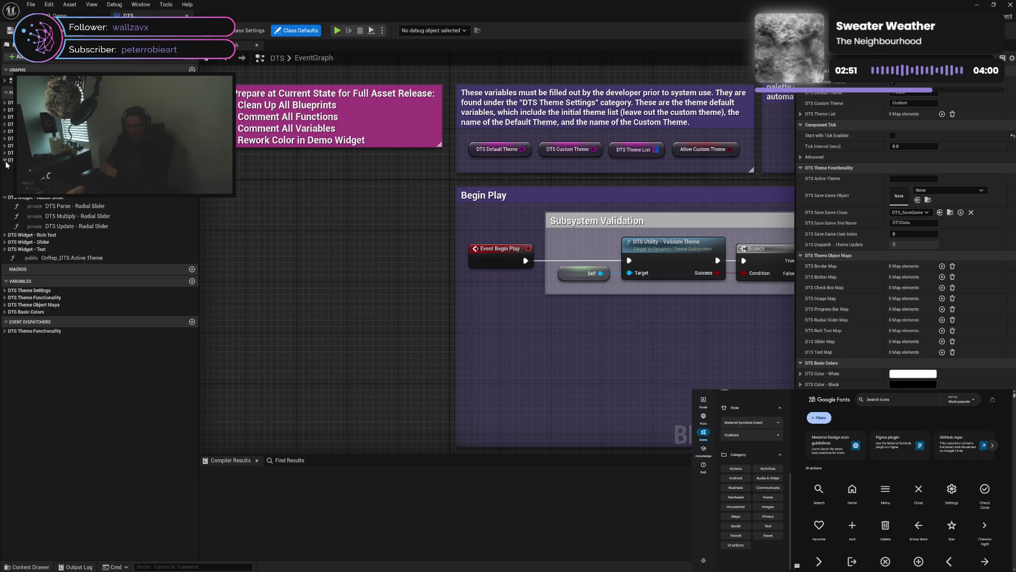
pyautogui.click(5, 161)
pyautogui.click(5, 161)
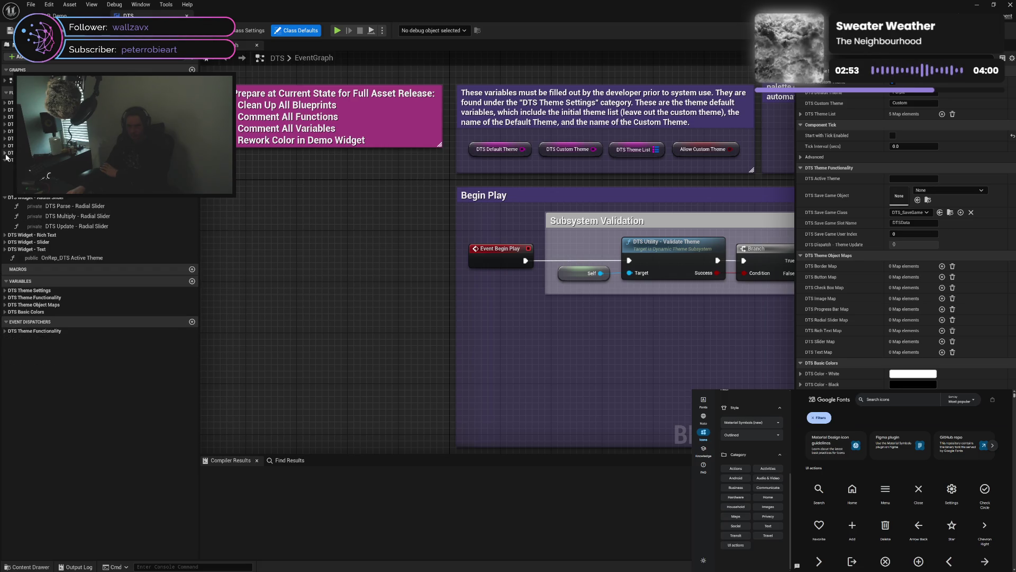
pyautogui.click(5, 161)
pyautogui.click(6, 167)
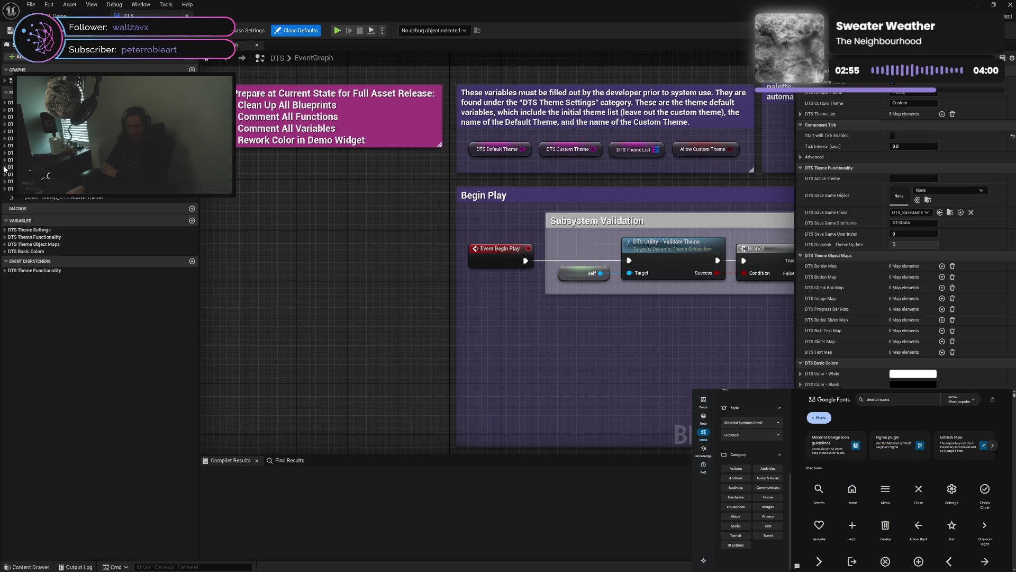
# Look through the Theme Settings, Theme Functionality and Theme Object Maps variable categories
pyautogui.click(6, 230)
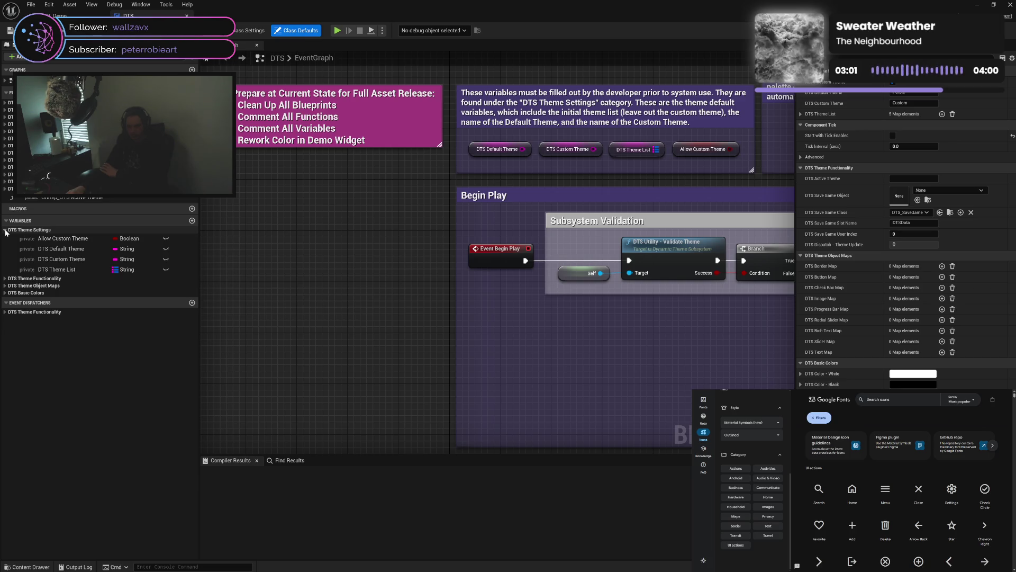
pyautogui.click(5, 229)
pyautogui.click(5, 237)
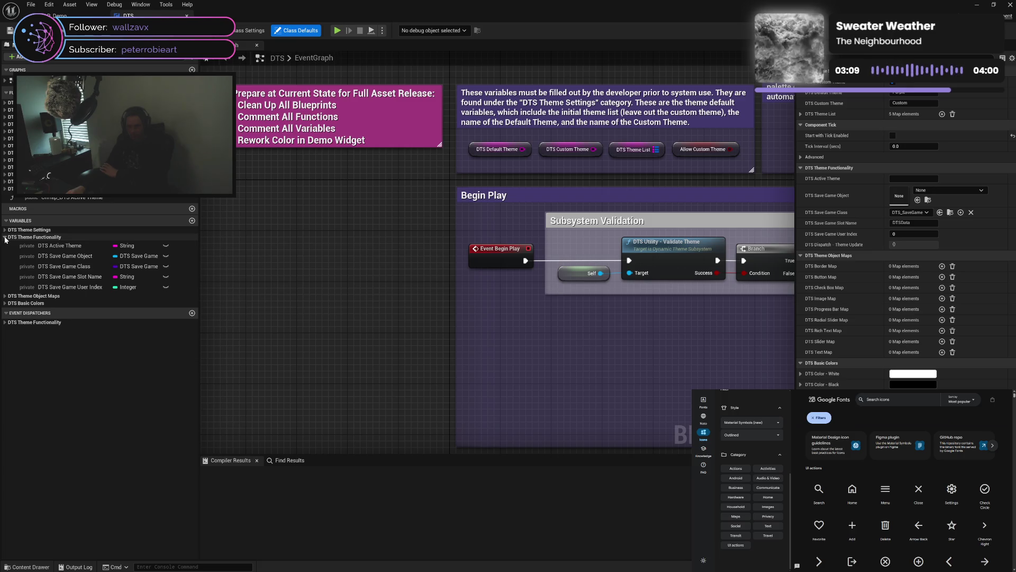
pyautogui.click(6, 238)
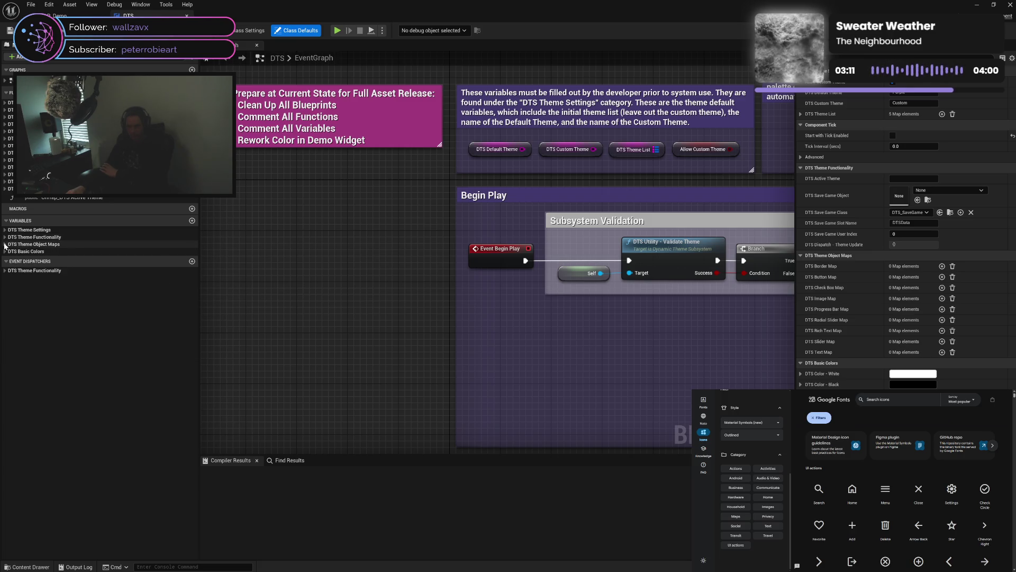
pyautogui.click(6, 244)
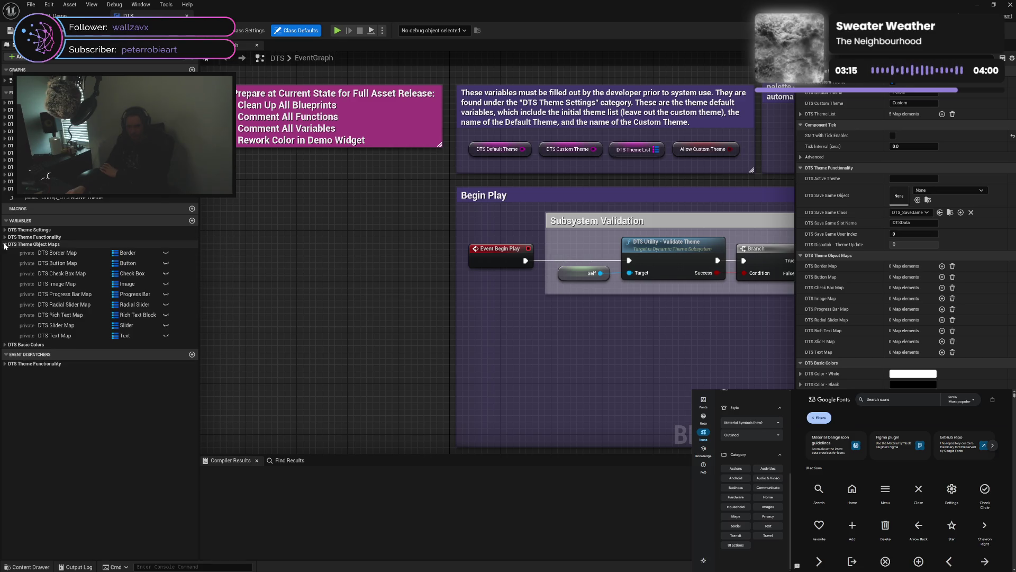
pyautogui.click(6, 245)
pyautogui.click(5, 245)
# Select each Theme Object Maps variable from DTS Border Map through DTS Text Map
pyautogui.click(72, 253)
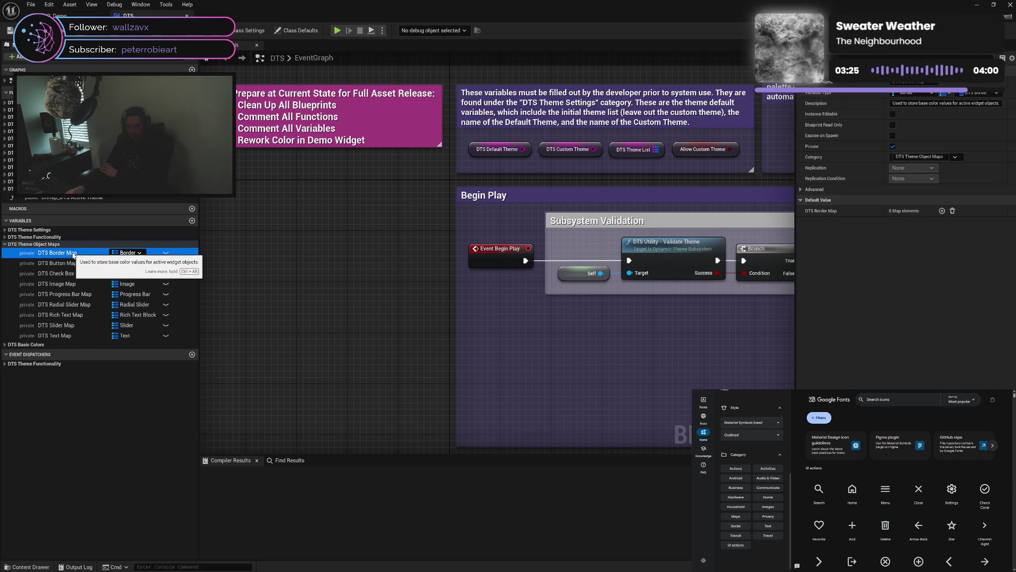
pyautogui.click(71, 275)
pyautogui.click(71, 284)
pyautogui.click(70, 294)
pyautogui.click(70, 305)
pyautogui.click(69, 316)
pyautogui.click(67, 326)
pyautogui.click(64, 336)
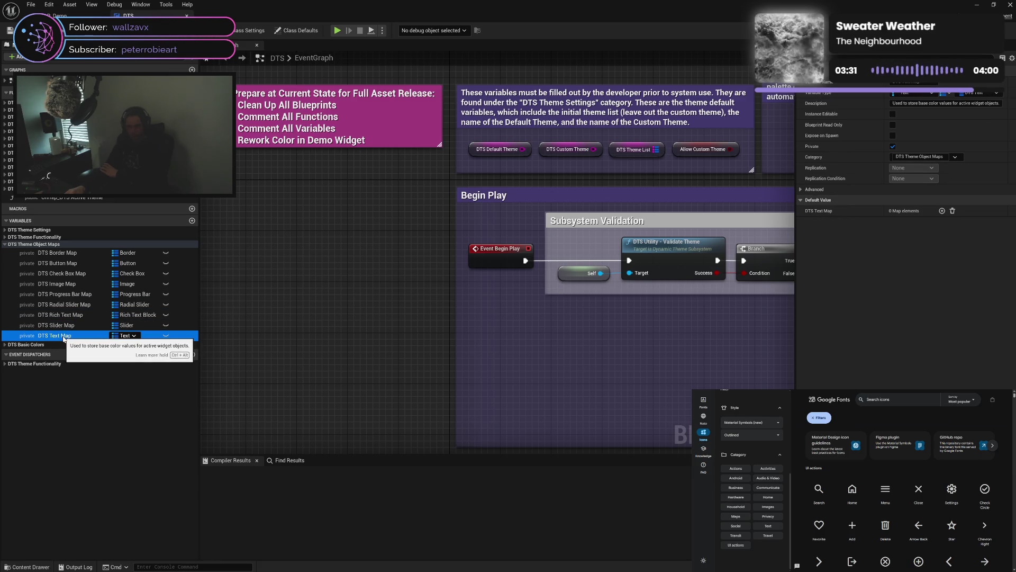
# Find all references to DTS Text Map and jump to its use in DTS Parse - Text
pyautogui.rightClick(64, 337)
pyautogui.moveTo(106, 362)
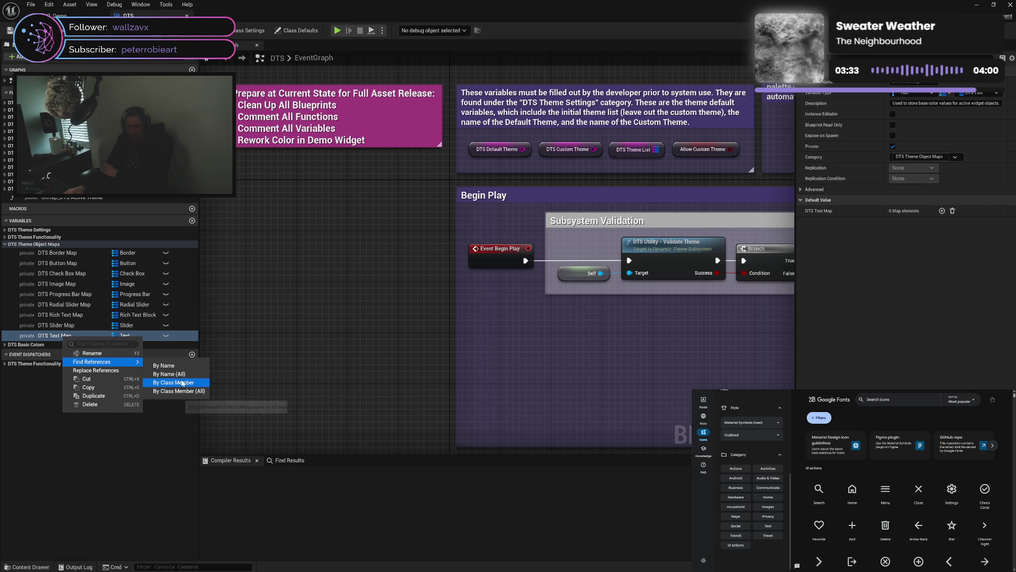
pyautogui.click(203, 368)
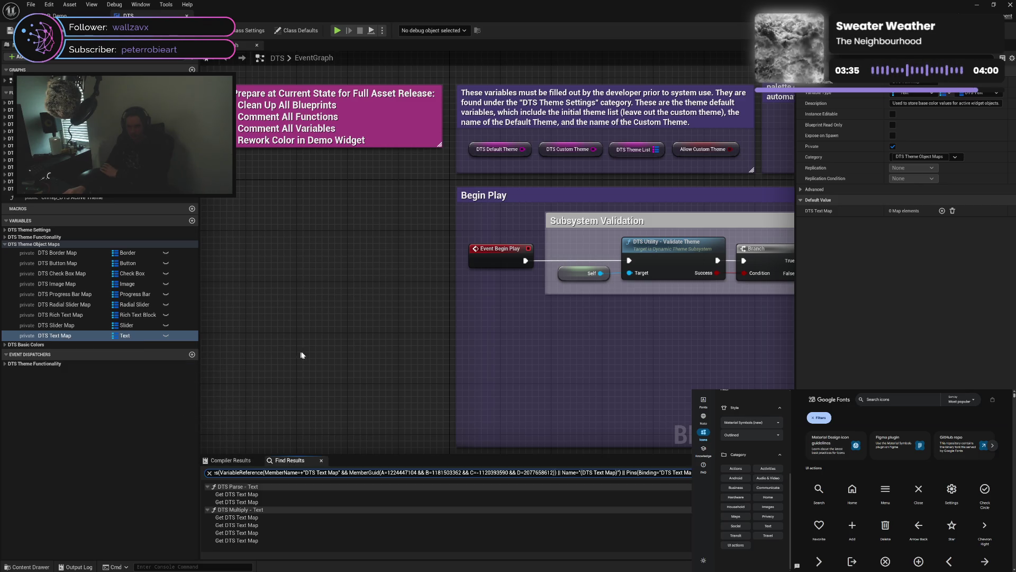
pyautogui.doubleClick(300, 494)
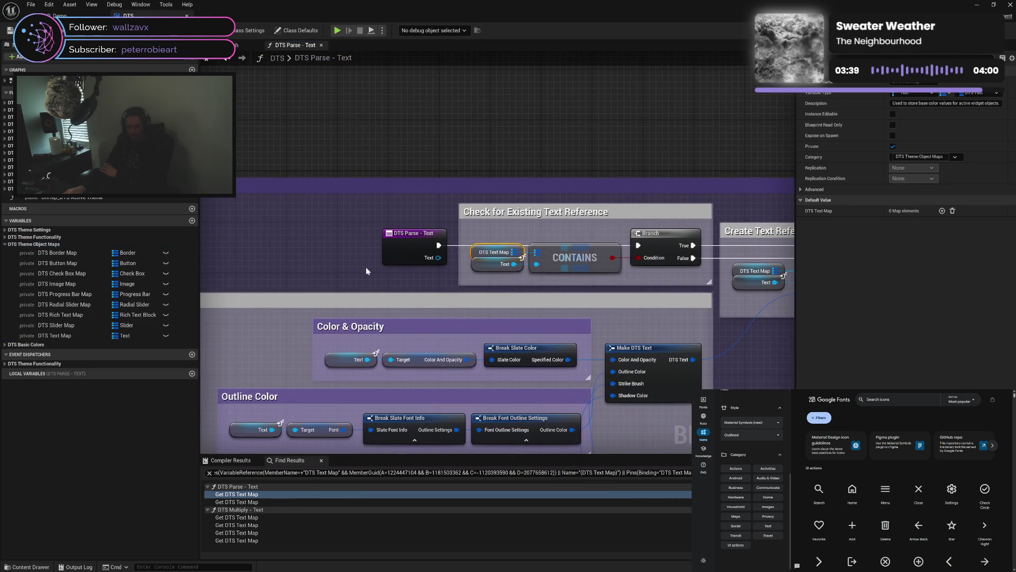
pyautogui.click(332, 262)
pyautogui.moveTo(504, 290); pyautogui.dragTo(344, 282)
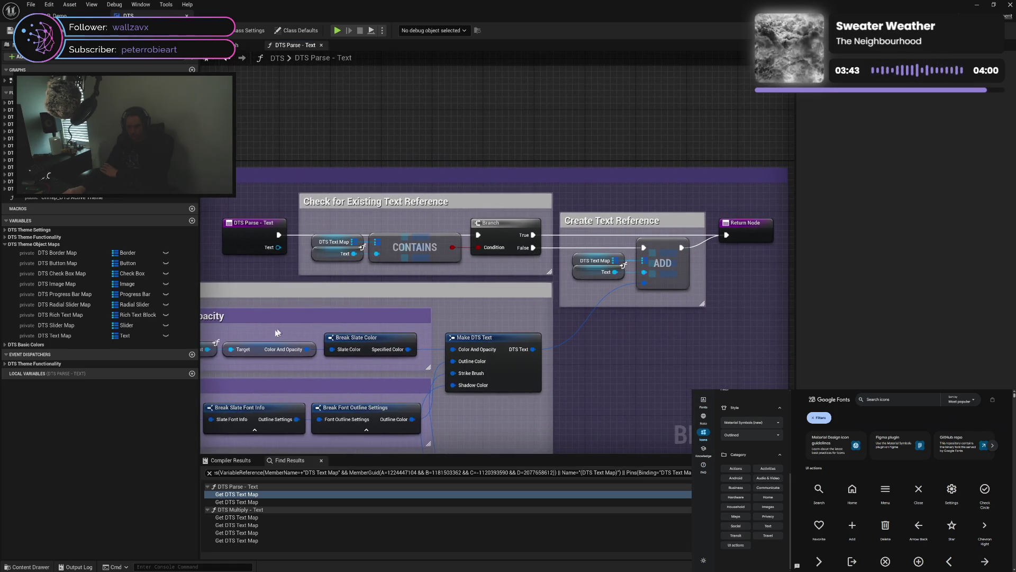
# Review the ADD, Check for Existing Text Reference and Make DTS Text nodes, then open DTS Multiply - Text
pyautogui.click(260, 501)
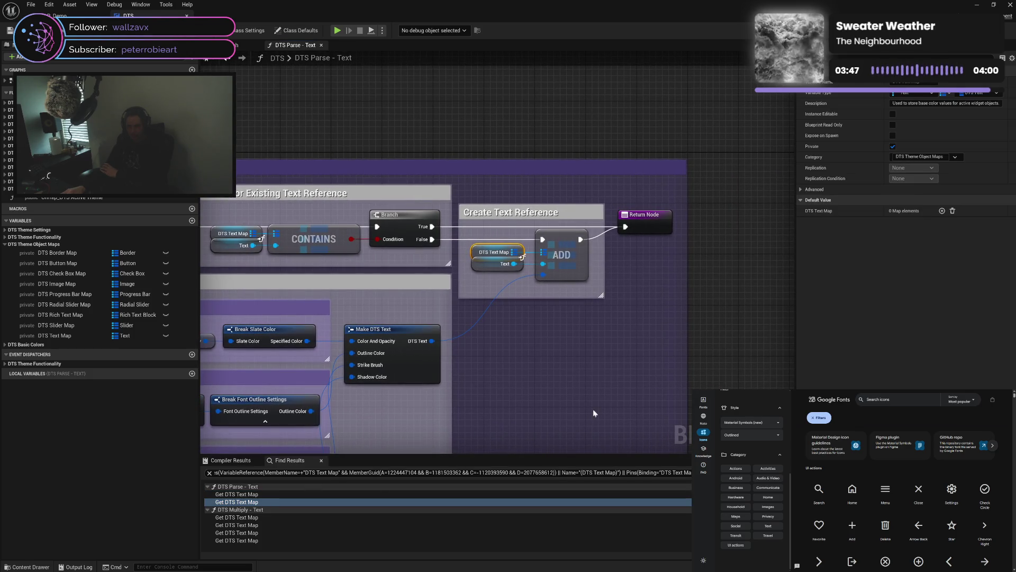
pyautogui.click(595, 413)
pyautogui.moveTo(401, 425)
pyautogui.mouseDown()
pyautogui.moveTo(519, 399)
pyautogui.moveTo(612, 336)
pyautogui.moveTo(640, 340)
pyautogui.moveTo(658, 319)
pyautogui.mouseUp()
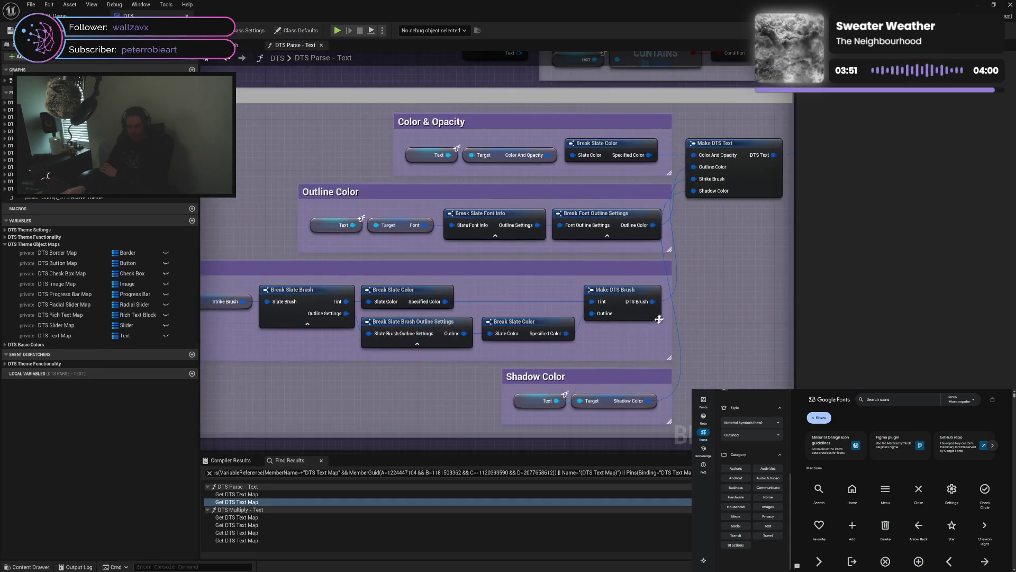
pyautogui.scroll(-3, 661, 313)
pyautogui.scroll(3, 669, 296)
pyautogui.scroll(-2, 688, 296)
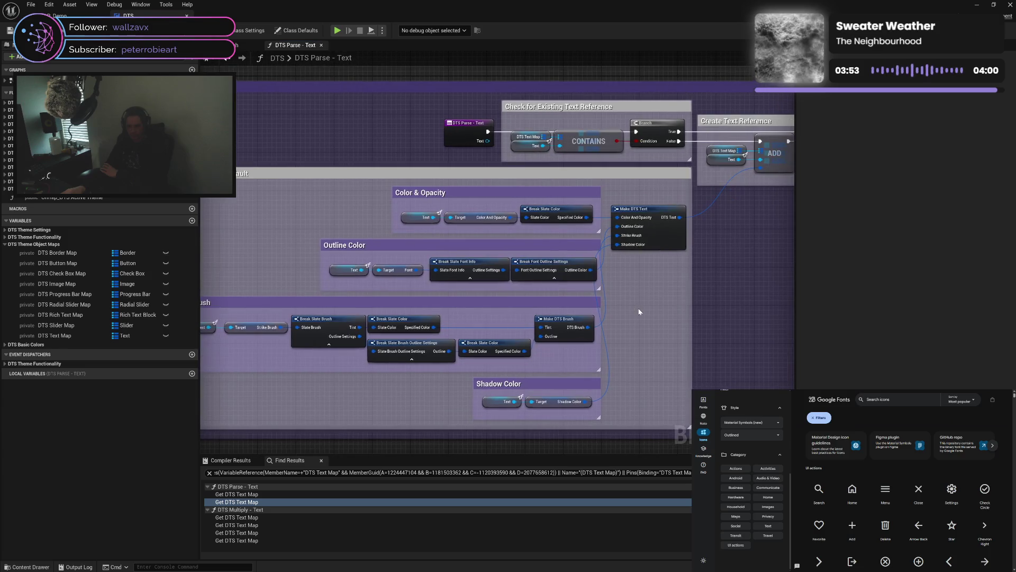
pyautogui.scroll(3, 392, 384)
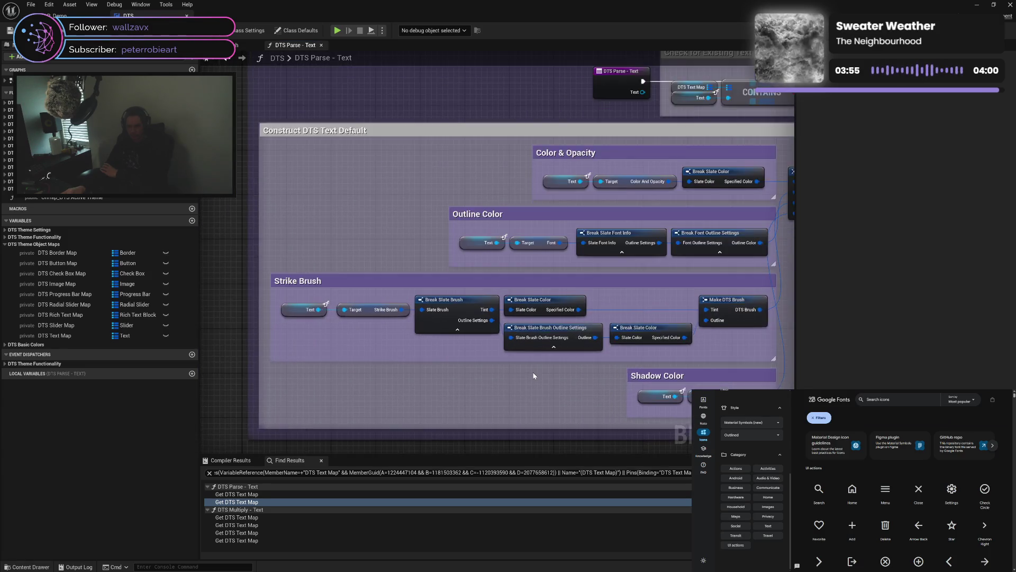
pyautogui.moveTo(567, 377); pyautogui.dragTo(475, 374)
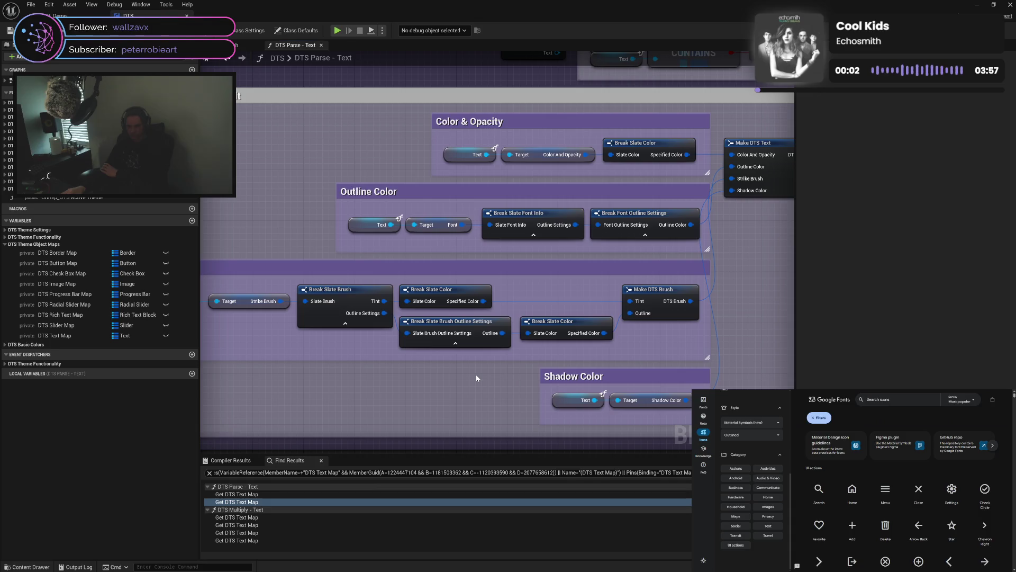
pyautogui.moveTo(752, 315)
pyautogui.mouseDown()
pyautogui.moveTo(614, 352)
pyautogui.moveTo(537, 412)
pyautogui.mouseUp()
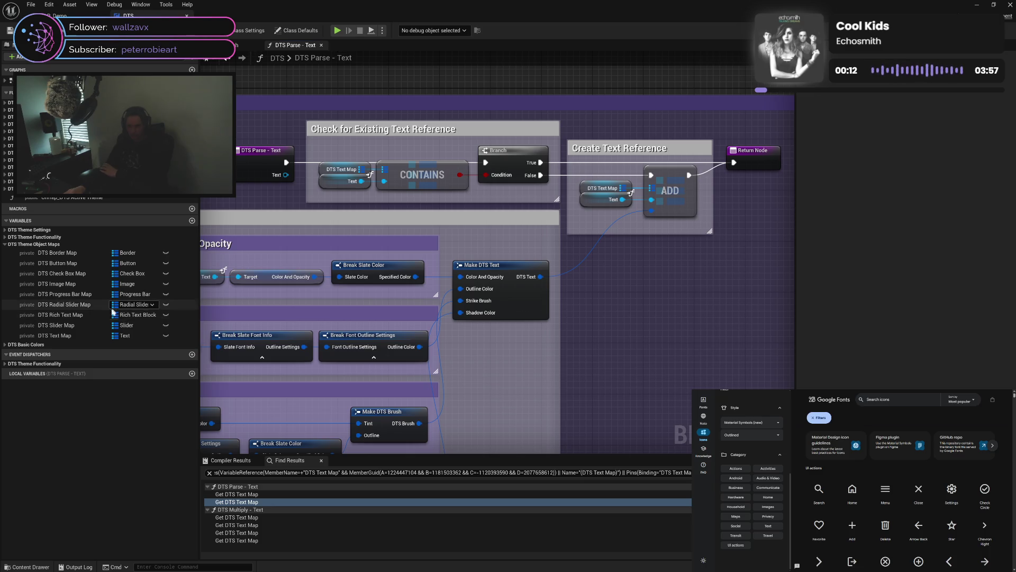
pyautogui.doubleClick(246, 518)
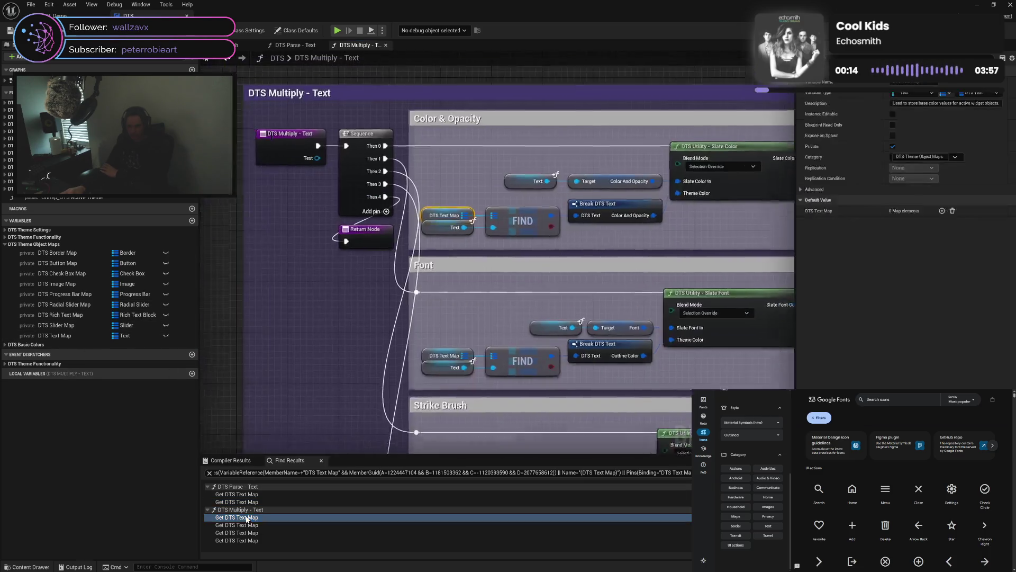
# Open DTS Utility - Slate Color from DTS Multiply - Text and view its Slate Color Conversion graph
pyautogui.moveTo(547, 365); pyautogui.dragTo(336, 363)
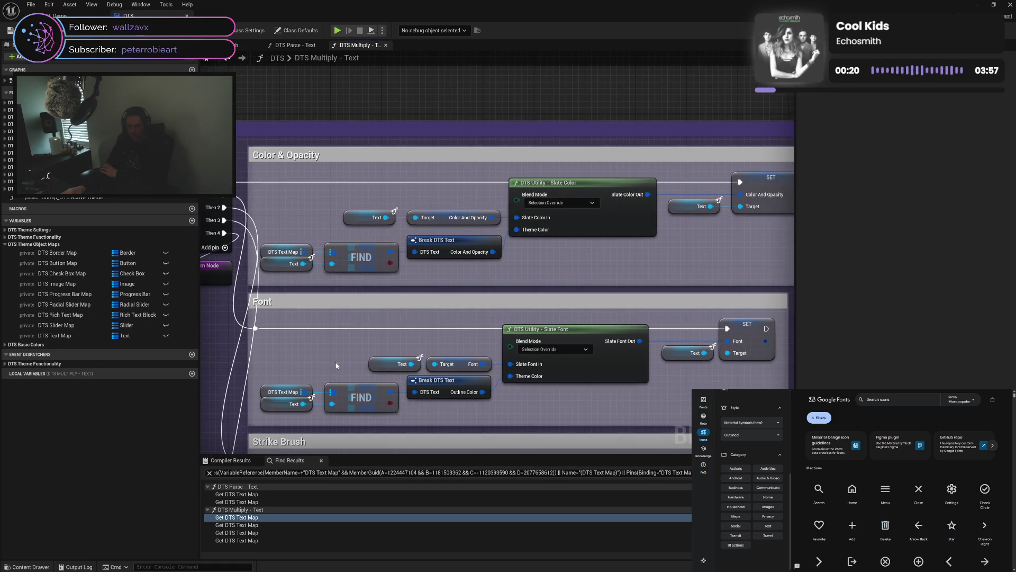
pyautogui.doubleClick(614, 221)
pyautogui.moveTo(329, 338)
pyautogui.mouseDown()
pyautogui.moveTo(358, 333)
pyautogui.moveTo(371, 318)
pyautogui.moveTo(341, 297)
pyautogui.mouseUp()
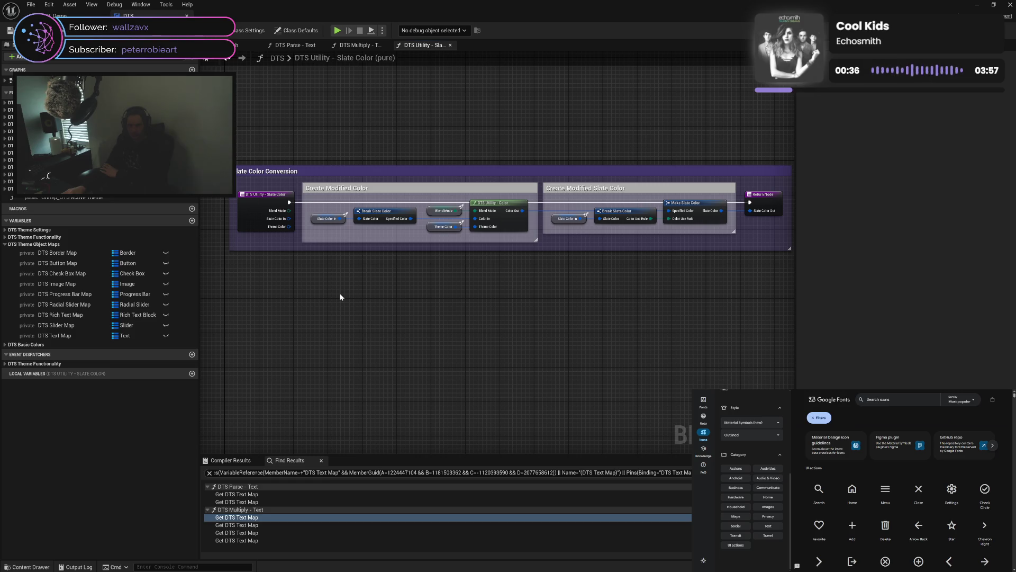
# Expand and collapse the DTS Widget function category in My Blueprint
pyautogui.click(5, 117)
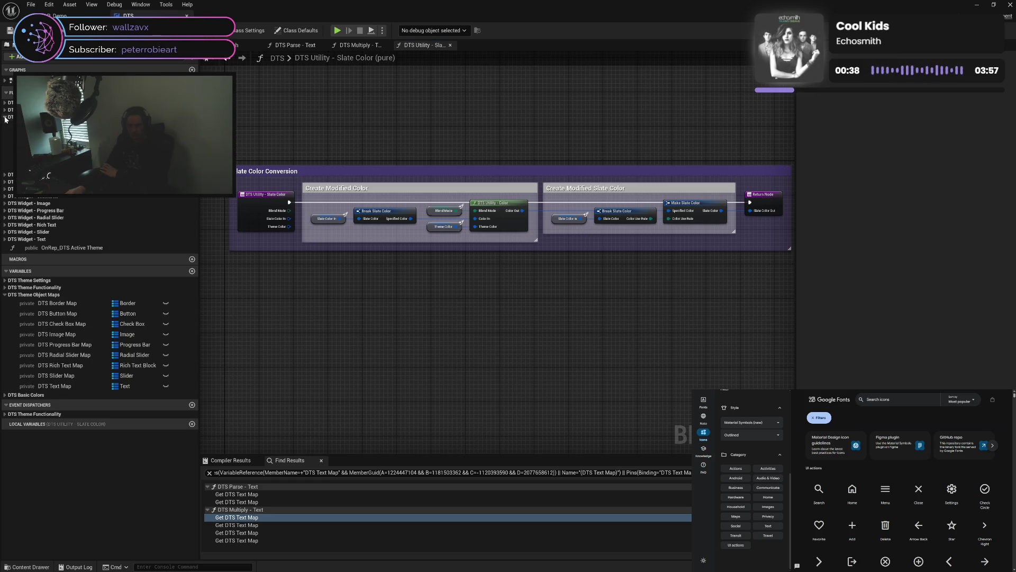
pyautogui.click(5, 117)
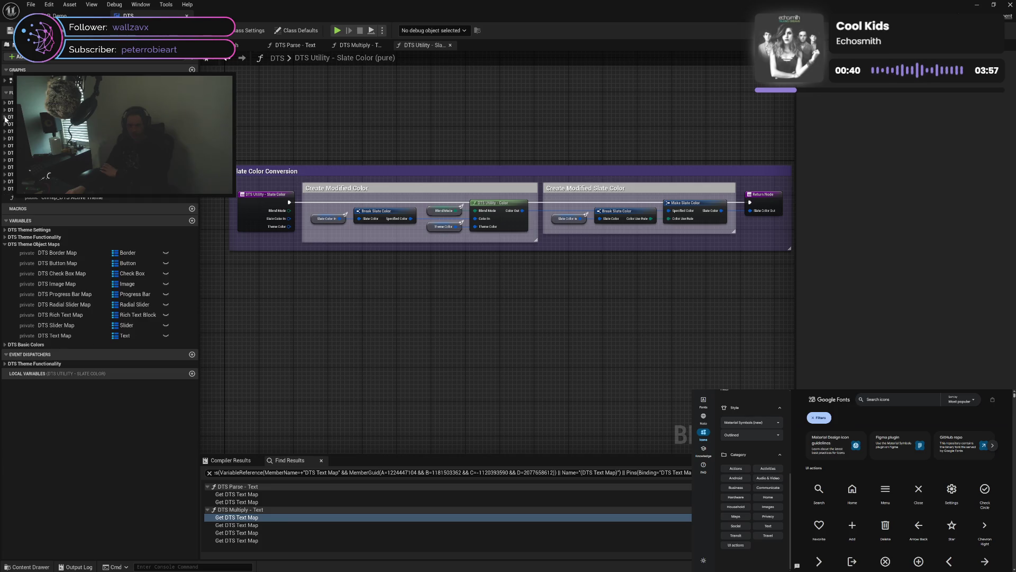
pyautogui.click(5, 124)
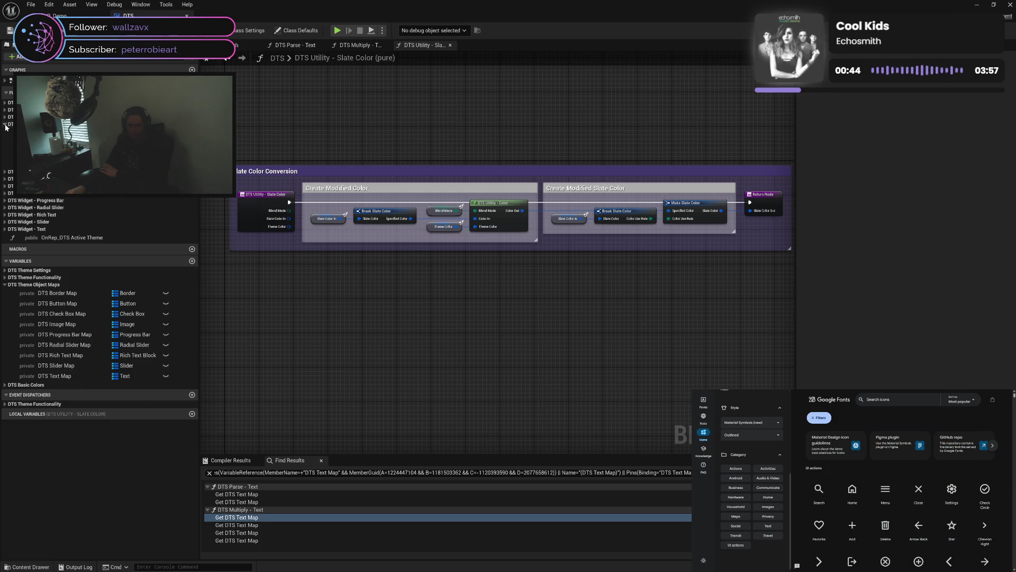
pyautogui.click(5, 125)
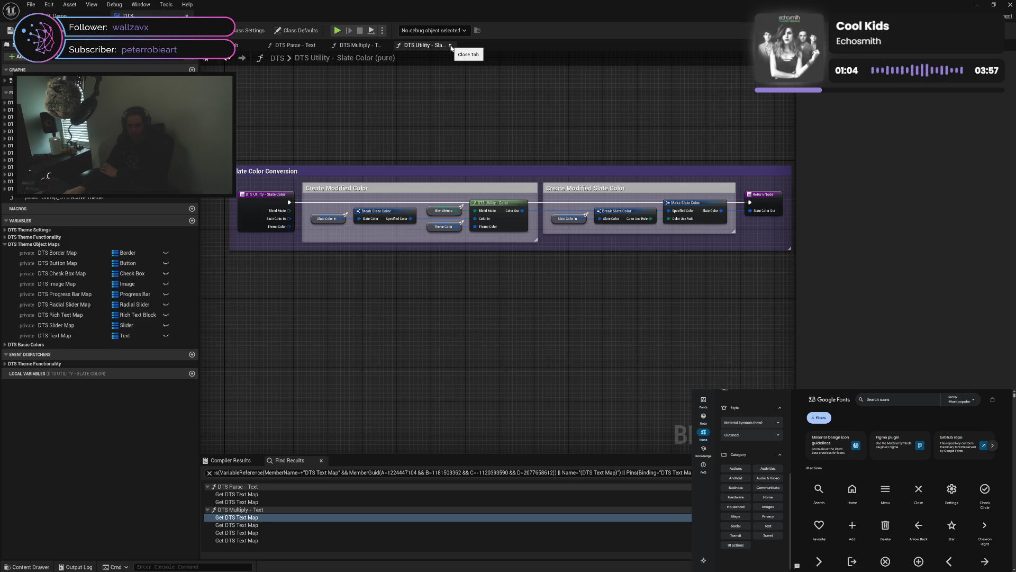
# Close the Slate Color, Multiply and Parse tabs, then reopen DTS Multiply - Text at its Shadow Color Text Map use
pyautogui.click(451, 46)
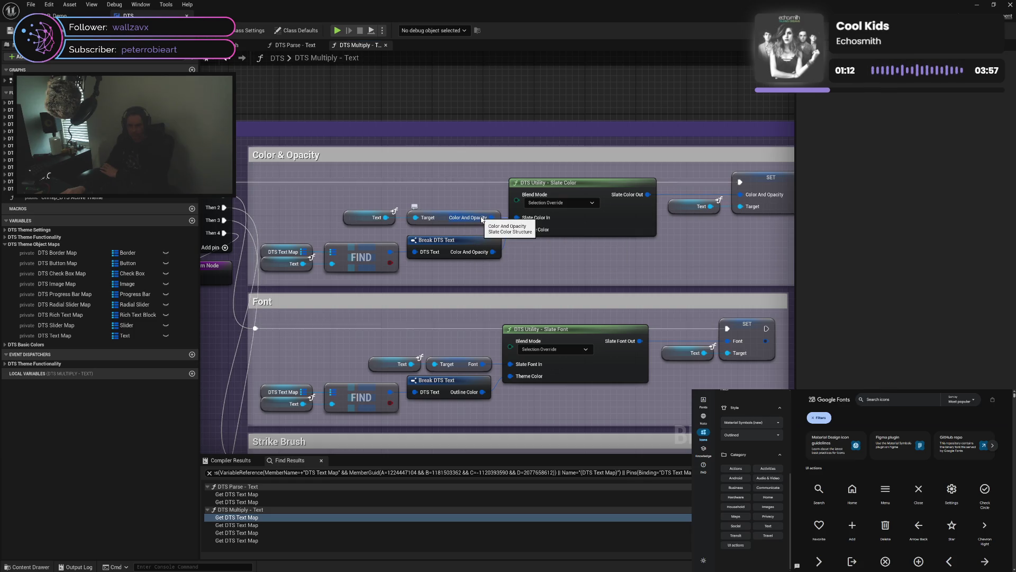
pyautogui.click(386, 45)
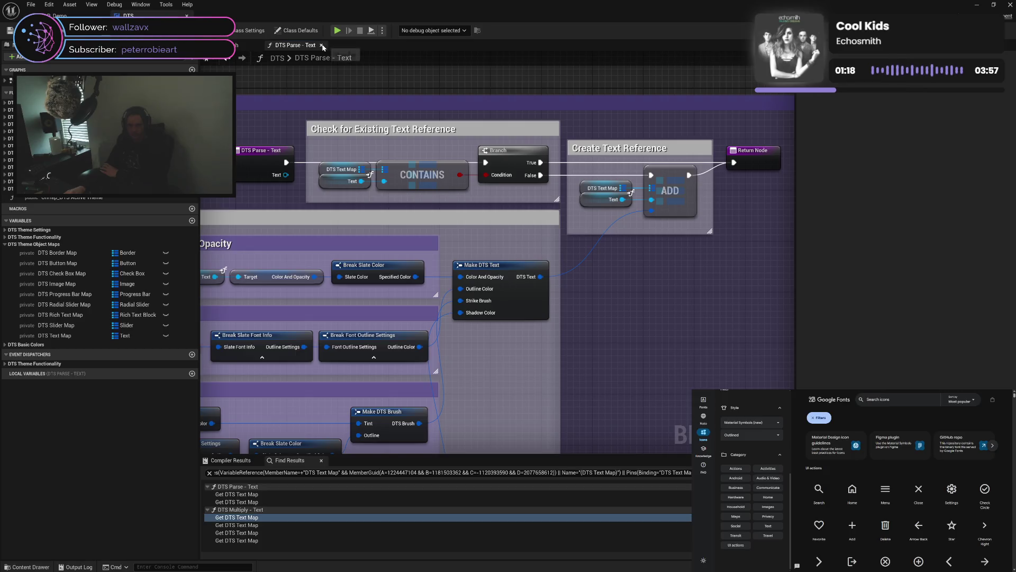
pyautogui.click(325, 45)
pyautogui.click(265, 524)
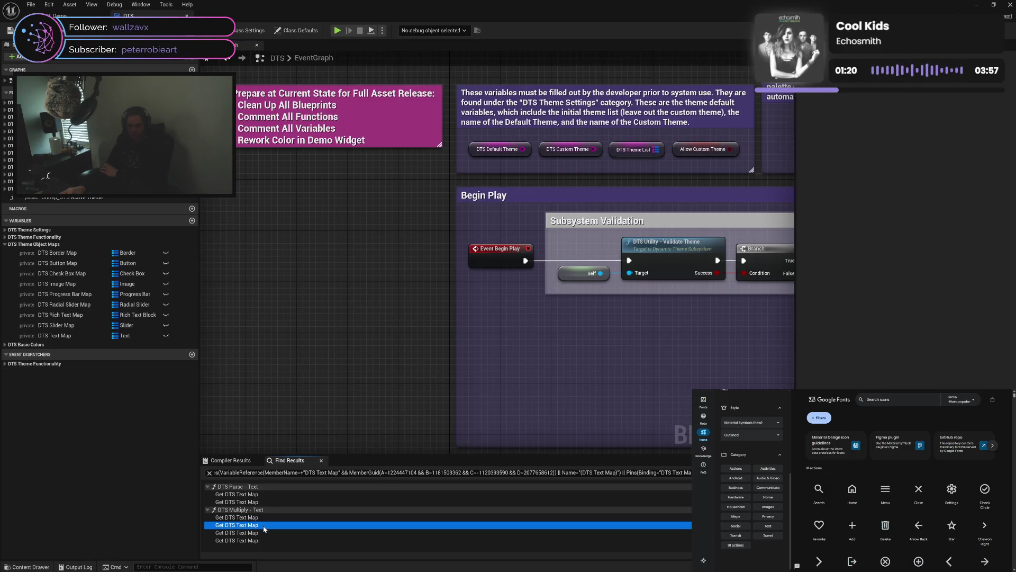
pyautogui.doubleClick(263, 525)
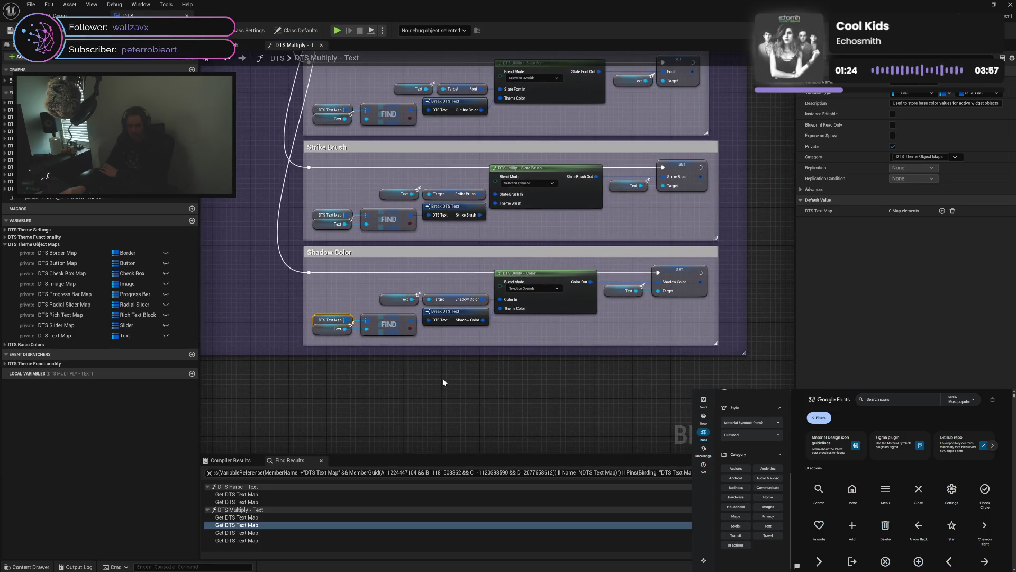
pyautogui.moveTo(262, 197)
pyautogui.mouseDown()
pyautogui.moveTo(334, 427)
pyautogui.moveTo(349, 376)
pyautogui.moveTo(327, 311)
pyautogui.mouseUp()
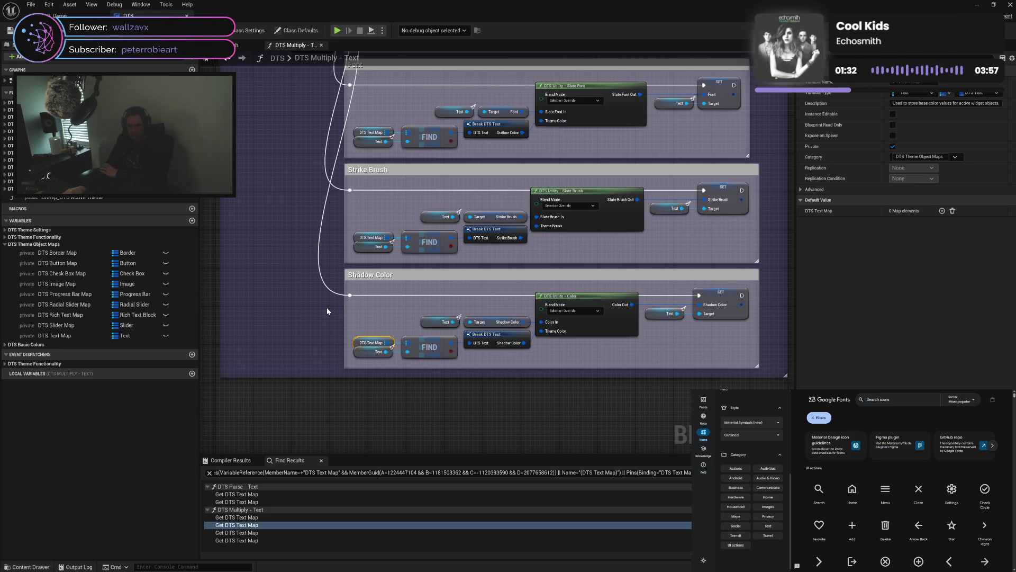
pyautogui.moveTo(327, 310); pyautogui.dragTo(337, 352)
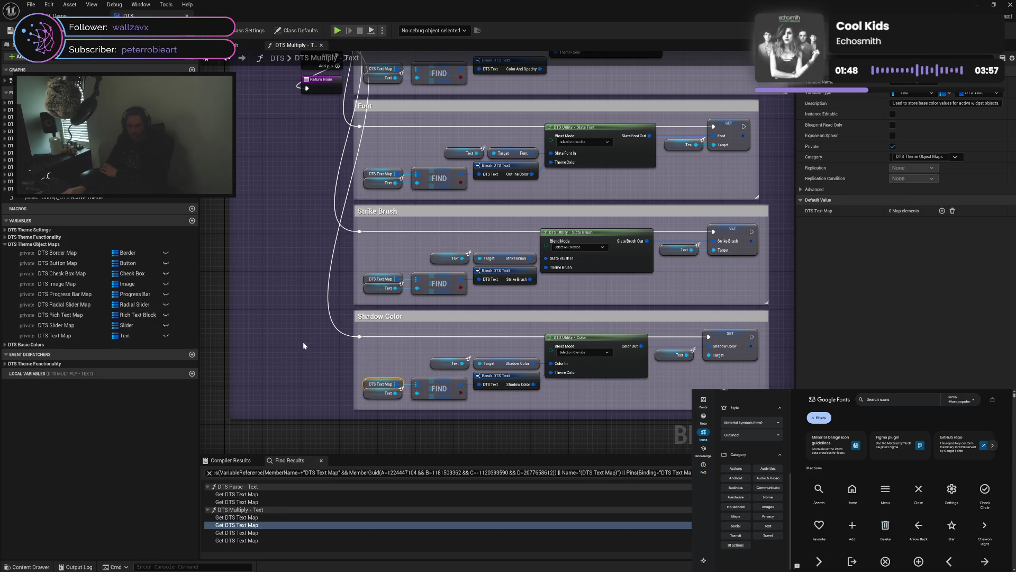
# Browse the Object Maps, Basic Colors, event dispatcher, Theme Settings and Theme Functionality categories
pyautogui.click(316, 345)
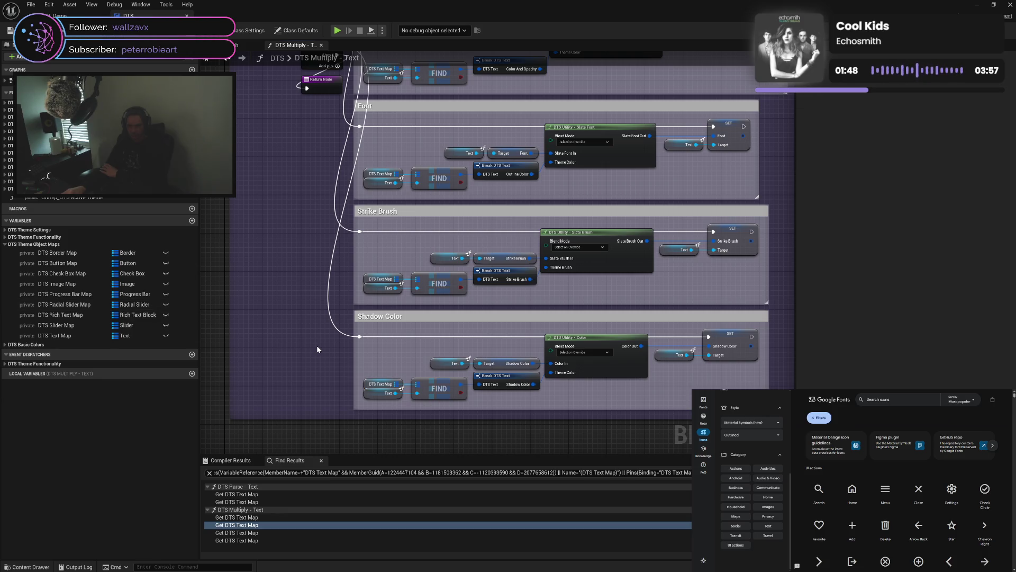
pyautogui.click(4, 244)
pyautogui.click(4, 252)
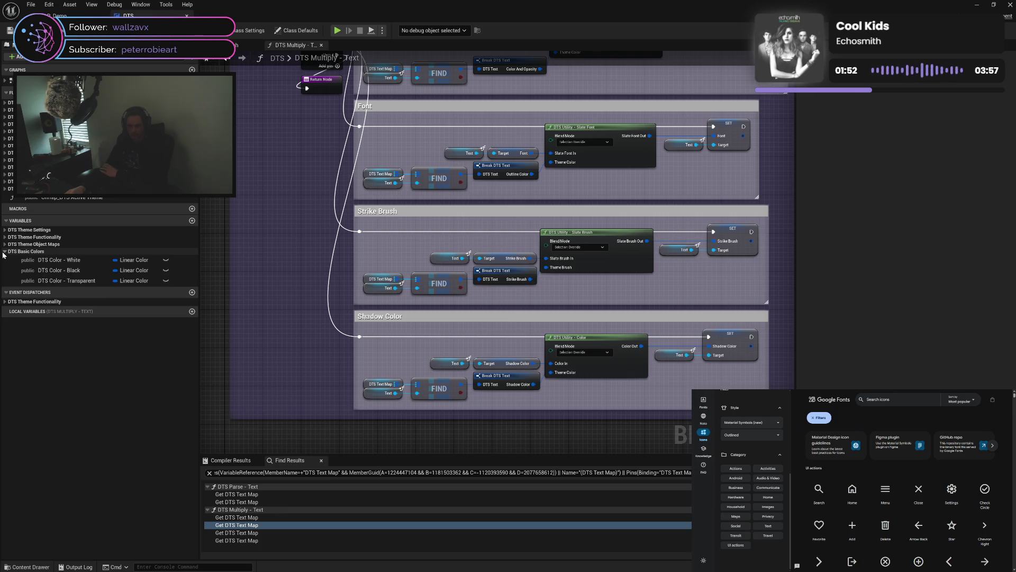
pyautogui.click(4, 252)
pyautogui.click(4, 271)
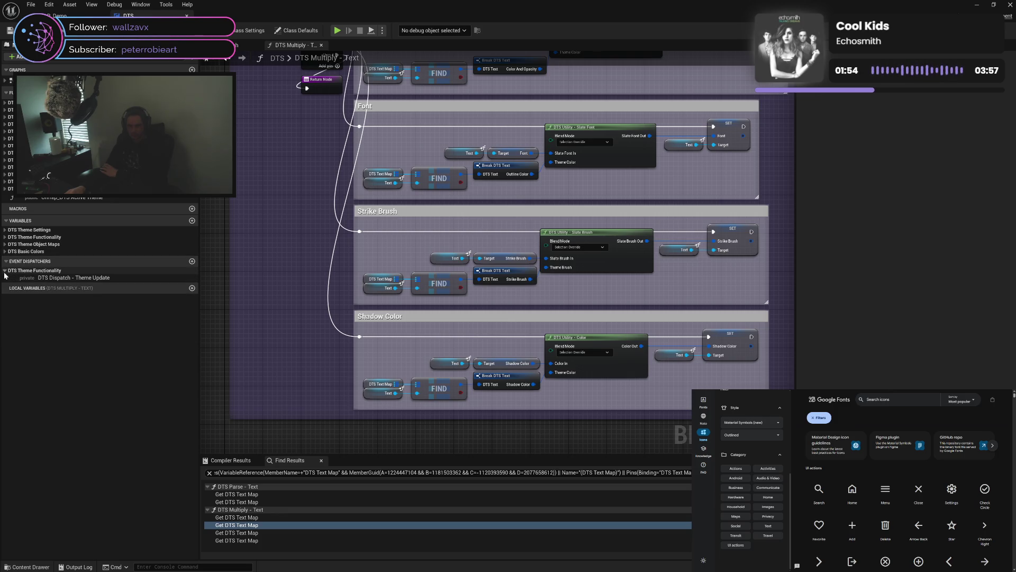
pyautogui.click(5, 270)
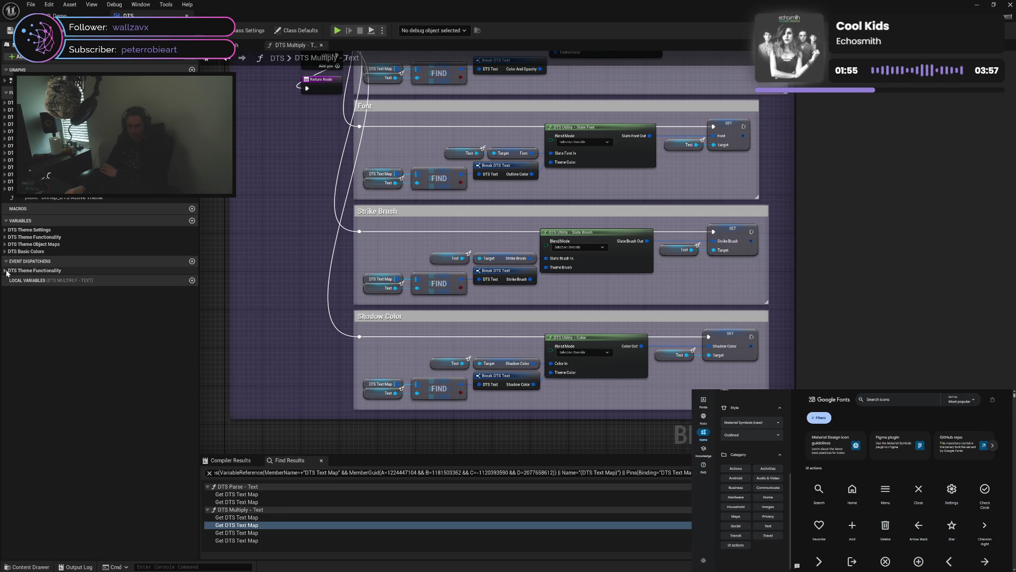
pyautogui.click(4, 230)
pyautogui.click(4, 230)
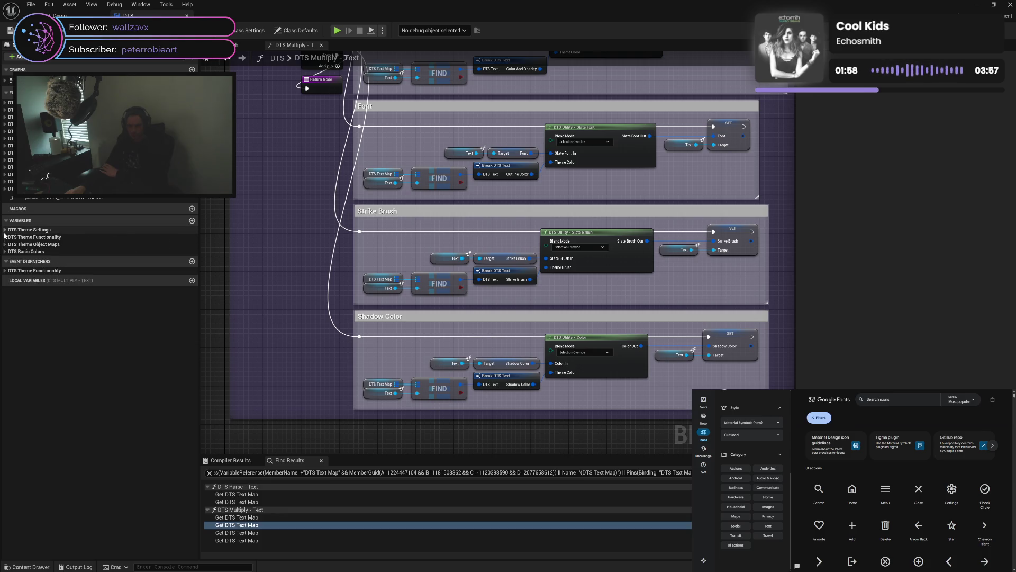
pyautogui.click(5, 237)
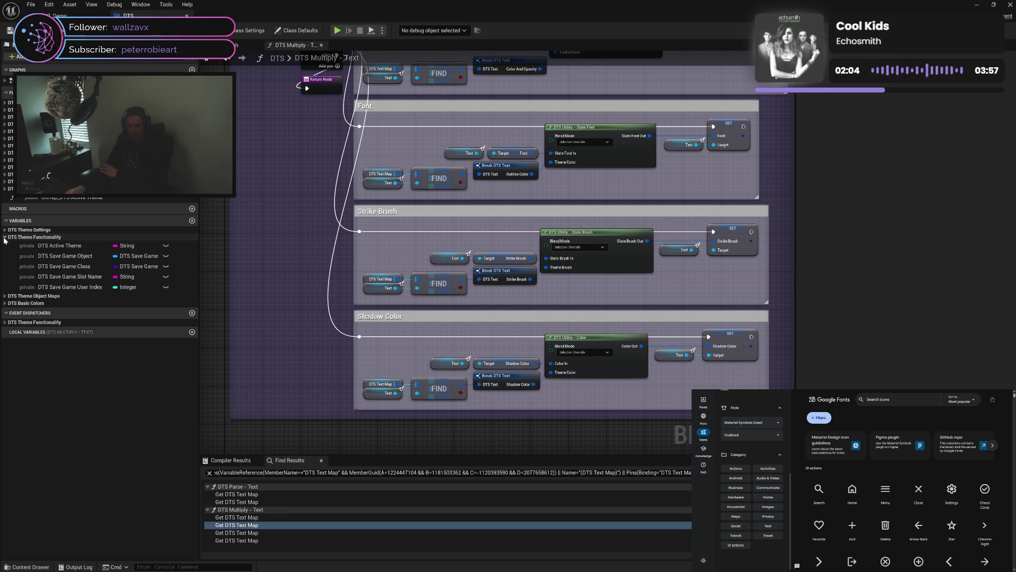
pyautogui.click(4, 238)
pyautogui.click(5, 245)
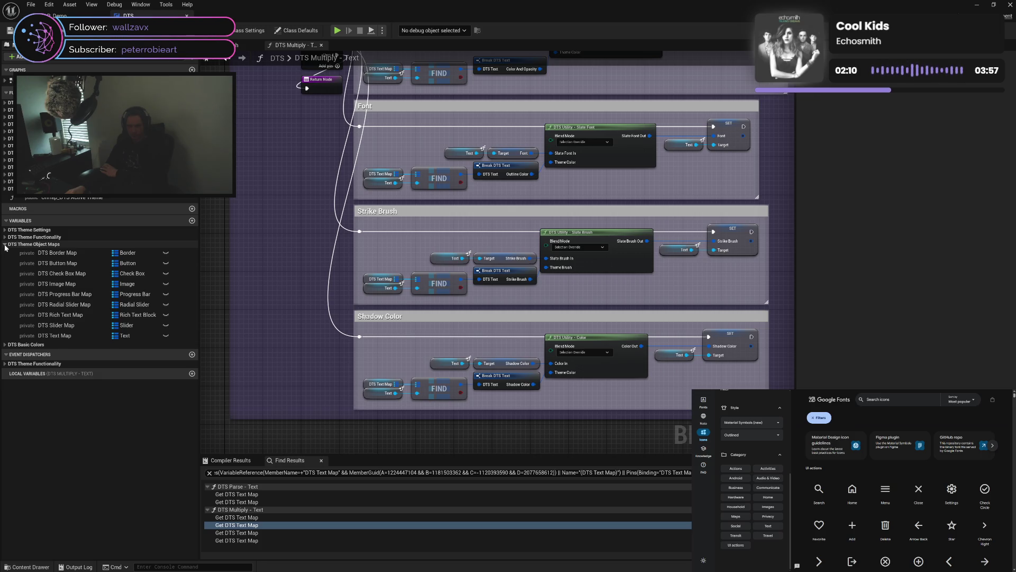
pyautogui.click(5, 244)
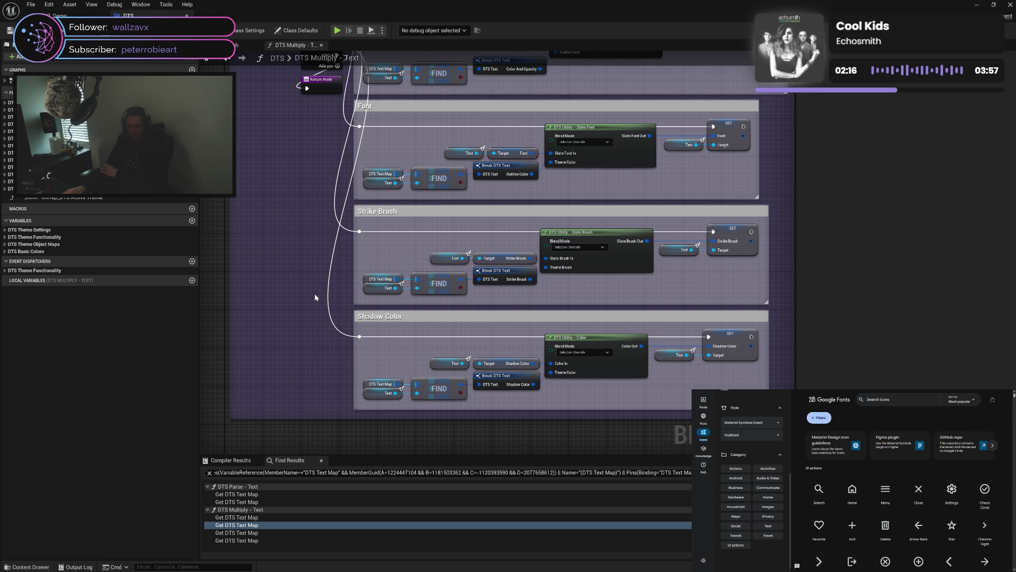
# Pan to the Color & Opacity and Font sections and list the DTS Widget functions
pyautogui.moveTo(319, 256)
pyautogui.mouseDown()
pyautogui.moveTo(343, 369)
pyautogui.moveTo(317, 344)
pyautogui.moveTo(257, 232)
pyautogui.mouseUp()
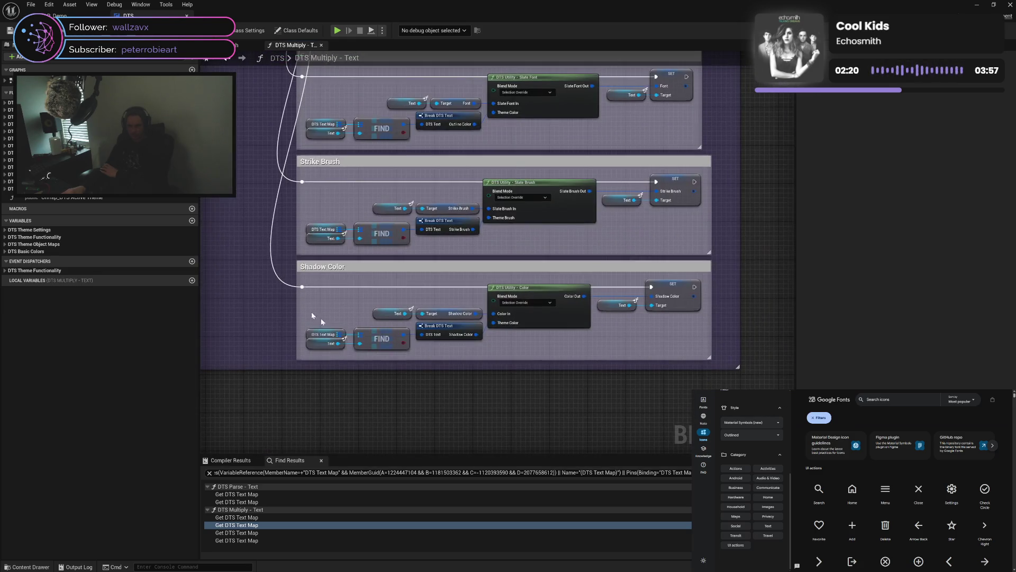
pyautogui.moveTo(388, 289); pyautogui.dragTo(408, 350)
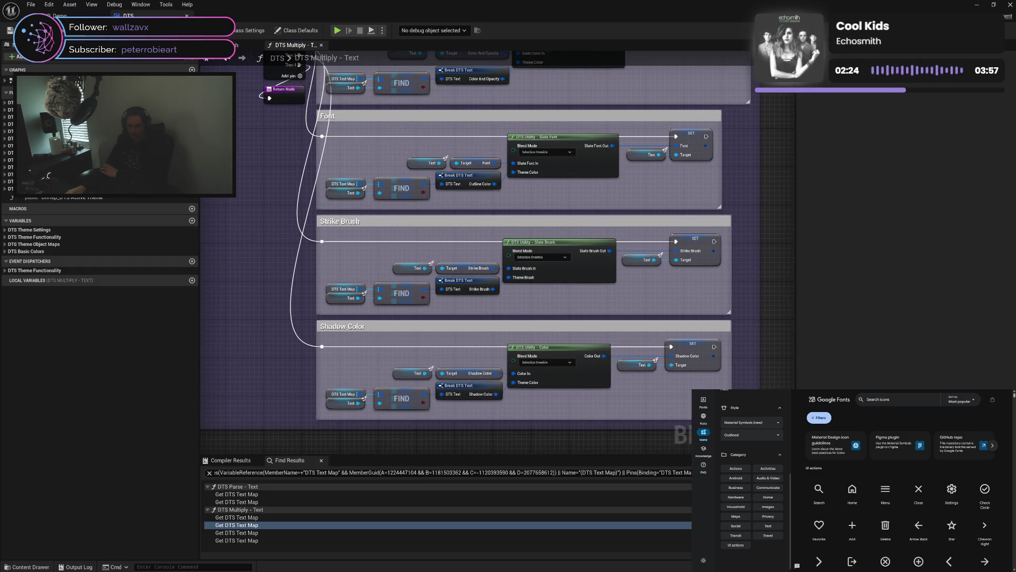
pyautogui.click(5, 103)
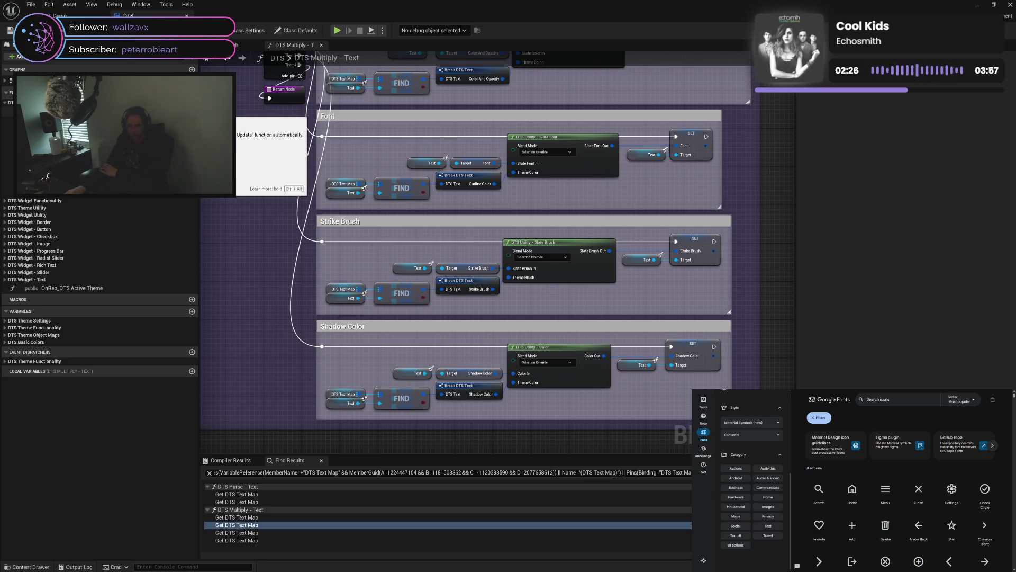
# Open DTS Set - Active Theme and pan to its Set New Active Theme section
pyautogui.doubleClick(53, 111)
pyautogui.scroll(3, 380, 269)
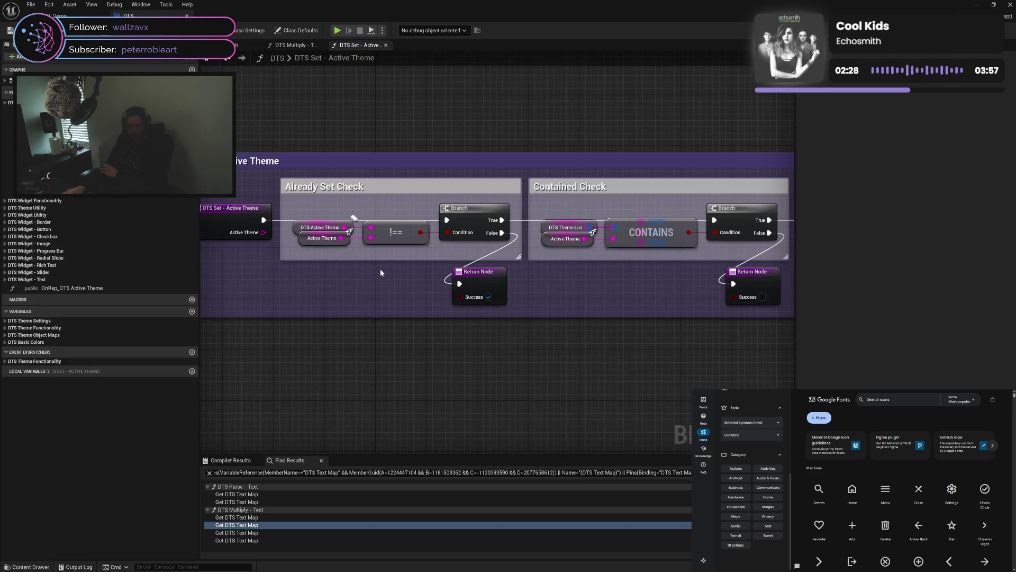
pyautogui.moveTo(599, 289)
pyautogui.mouseDown()
pyautogui.moveTo(336, 287)
pyautogui.moveTo(460, 295)
pyautogui.mouseUp()
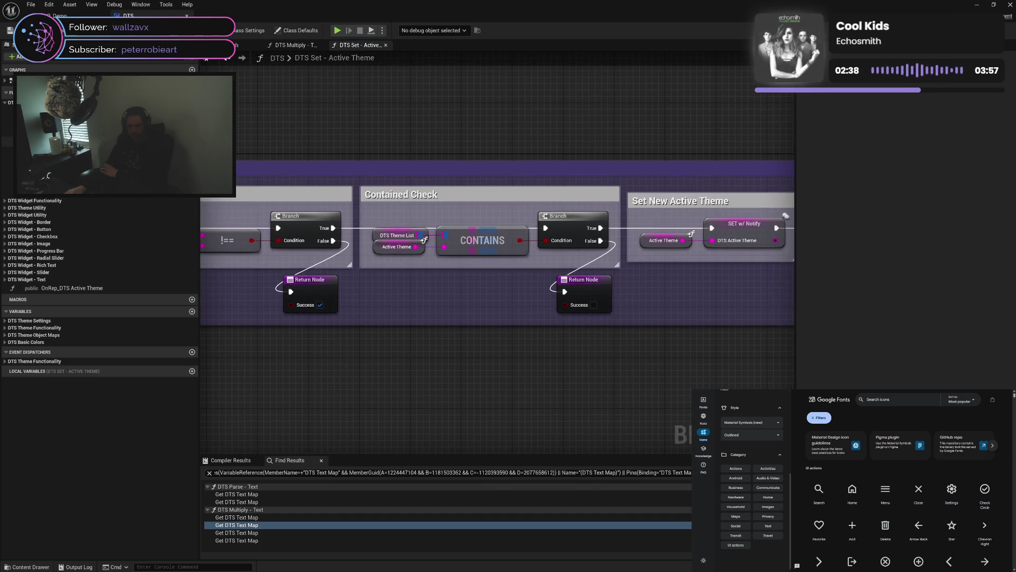
# Review DTS Set - Custom Theme's allow-custom check and Update Theme section, then open DTS Get - Theme List
pyautogui.doubleClick(32, 121)
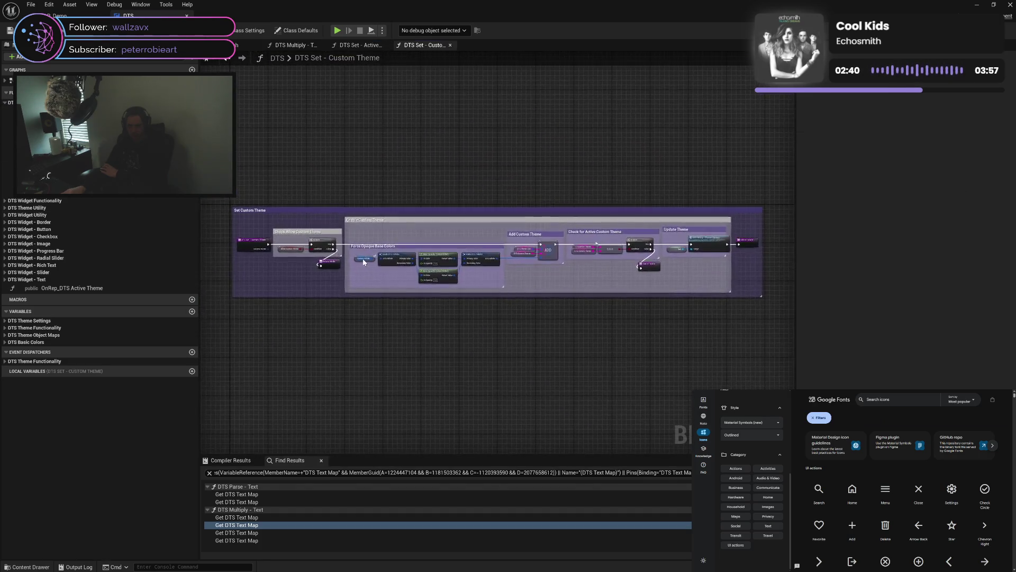
pyautogui.scroll(5, 363, 258)
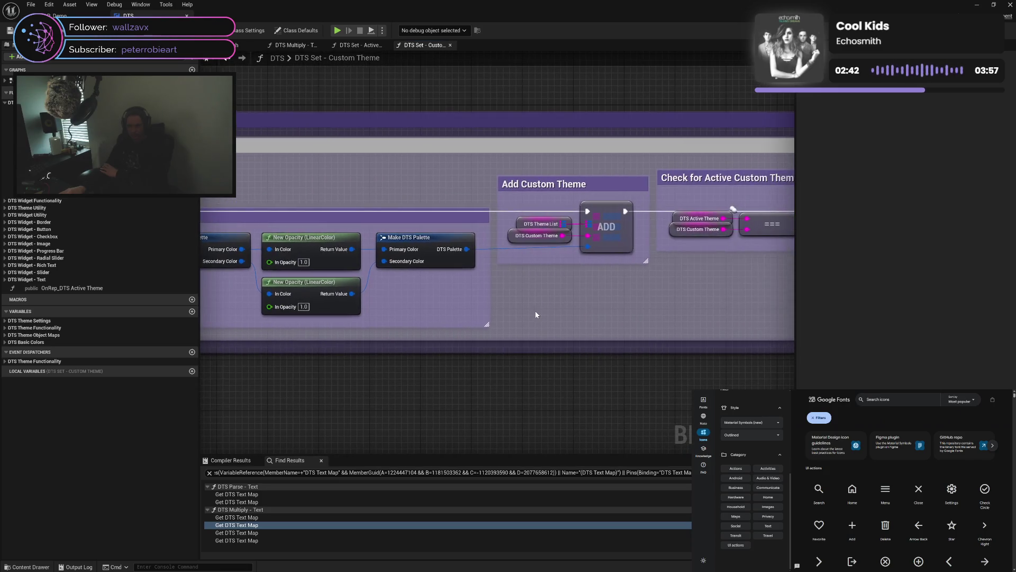
pyautogui.moveTo(463, 315)
pyautogui.mouseDown()
pyautogui.moveTo(588, 329)
pyautogui.moveTo(407, 300)
pyautogui.moveTo(593, 304)
pyautogui.moveTo(484, 302)
pyautogui.mouseUp()
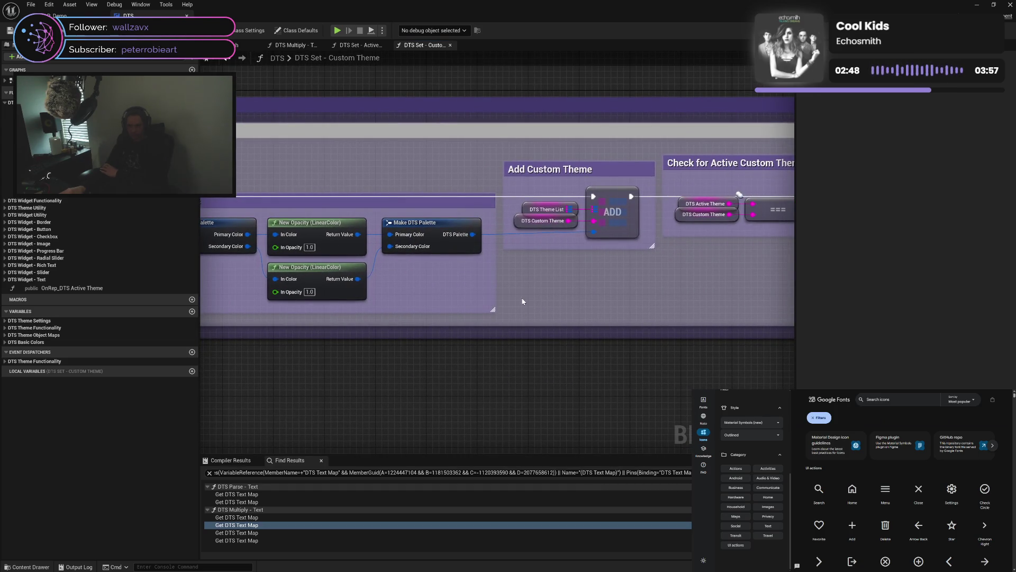
pyautogui.moveTo(430, 295)
pyautogui.mouseDown()
pyautogui.moveTo(602, 303)
pyautogui.moveTo(413, 298)
pyautogui.moveTo(477, 299)
pyautogui.mouseUp()
pyautogui.moveTo(620, 295); pyautogui.dragTo(369, 295)
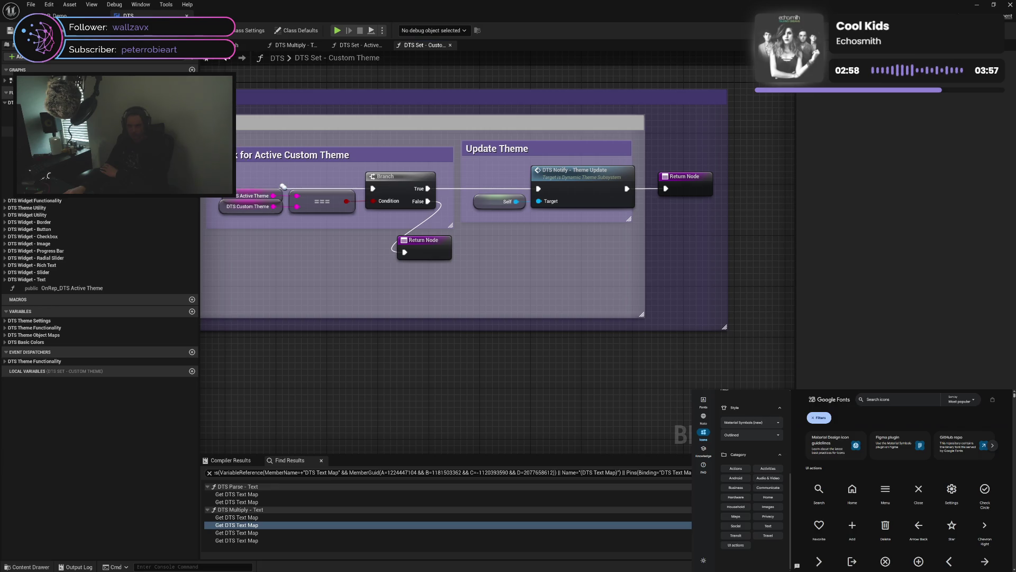
pyautogui.doubleClick(7, 131)
pyautogui.moveTo(454, 285); pyautogui.dragTo(480, 308)
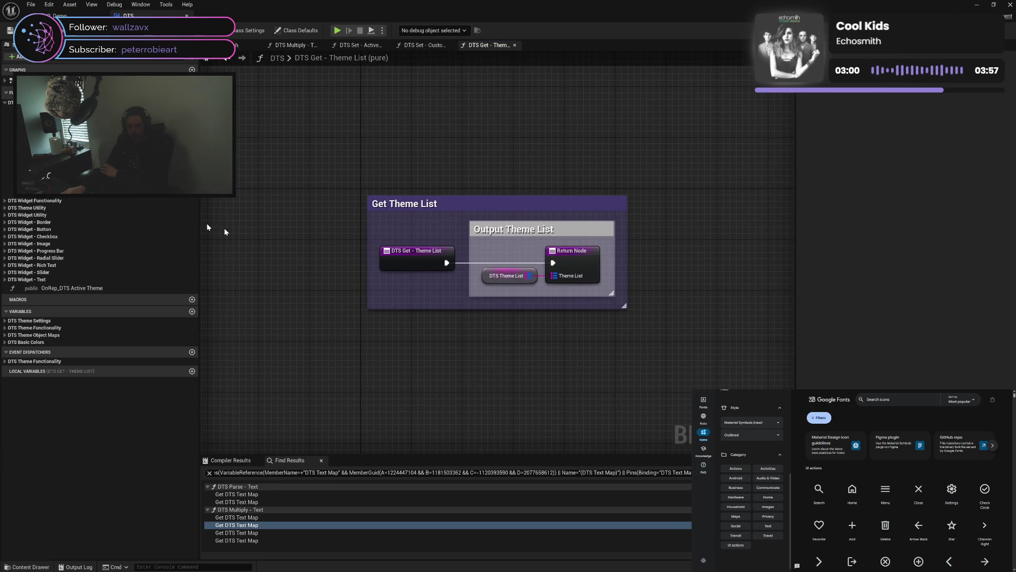
# Open Get Active Theme, Active Theme Name, Active Theme Color, Custom Theme, Theme Palette and Notify - Theme Update in turn
pyautogui.doubleClick(7, 142)
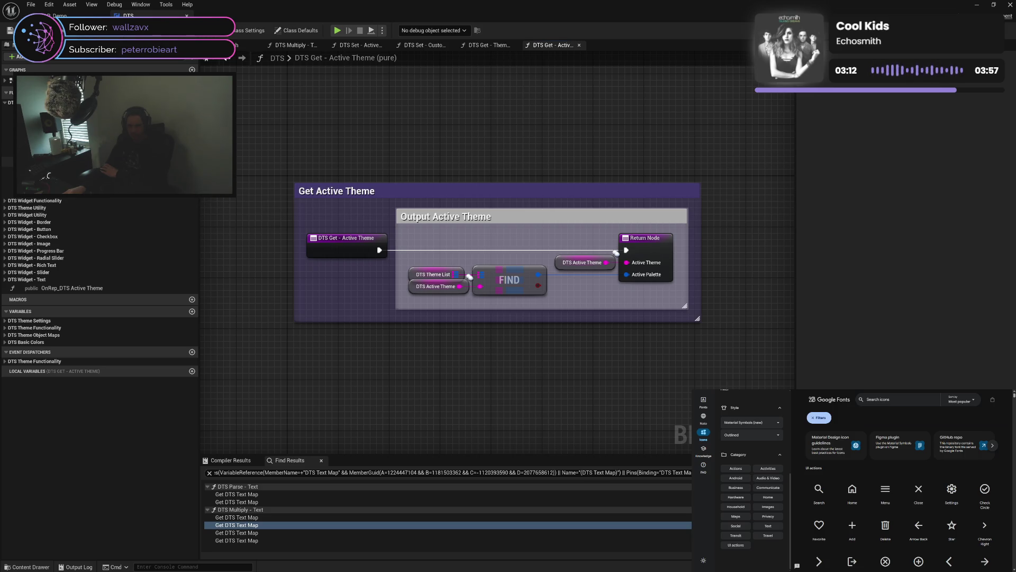
pyautogui.doubleClick(63, 152)
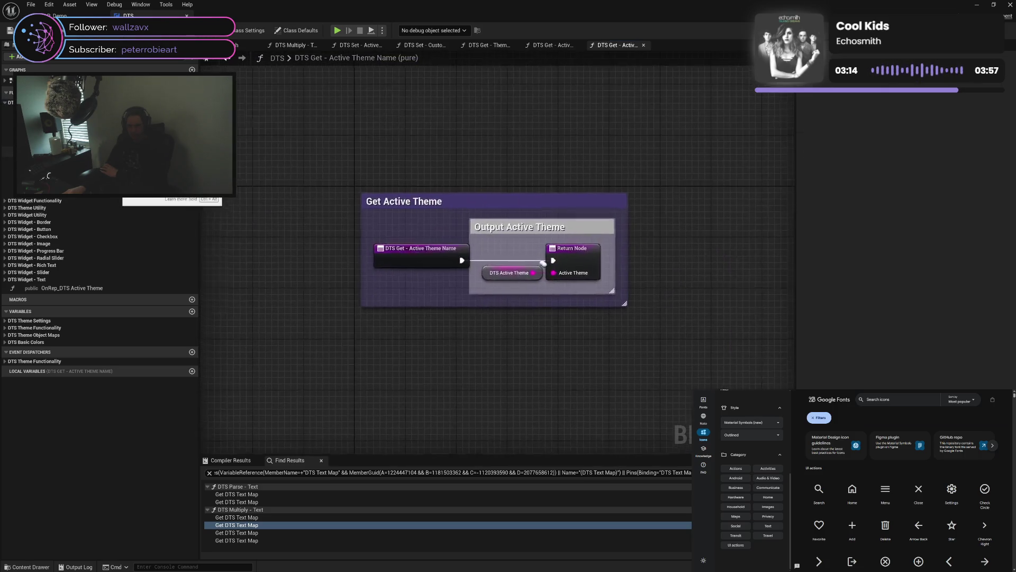
pyautogui.doubleClick(64, 144)
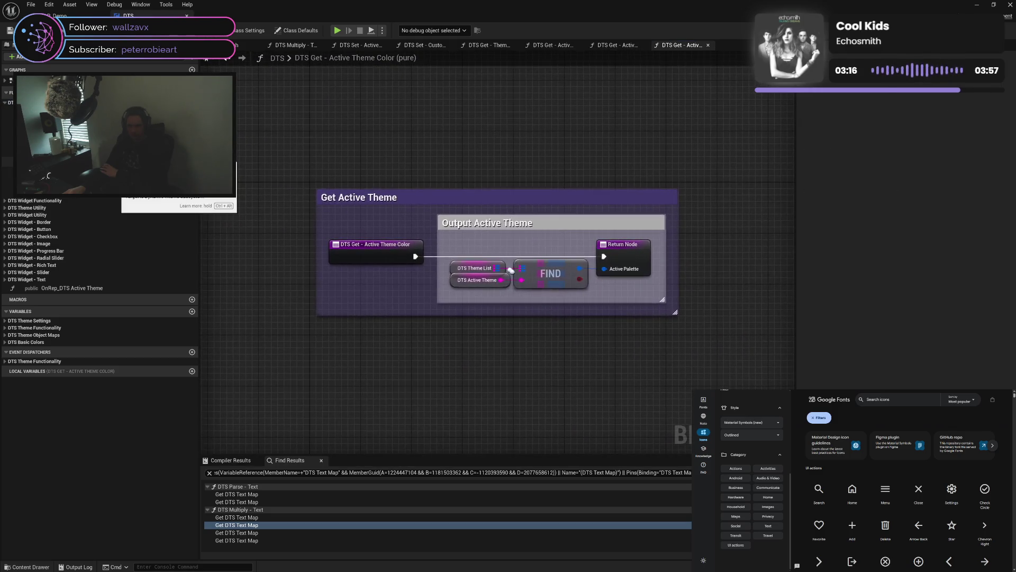
pyautogui.doubleClick(64, 159)
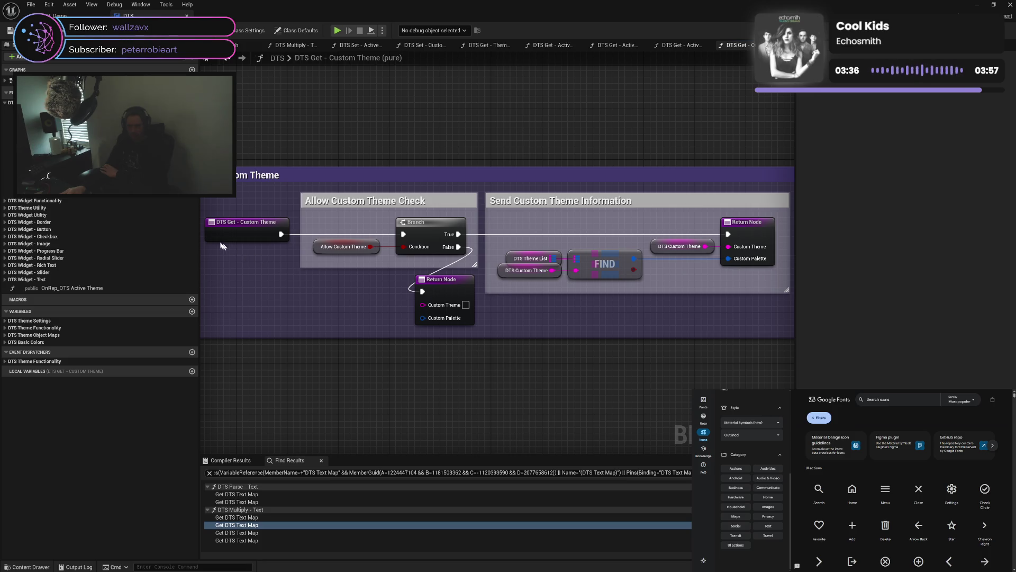
pyautogui.doubleClick(114, 187)
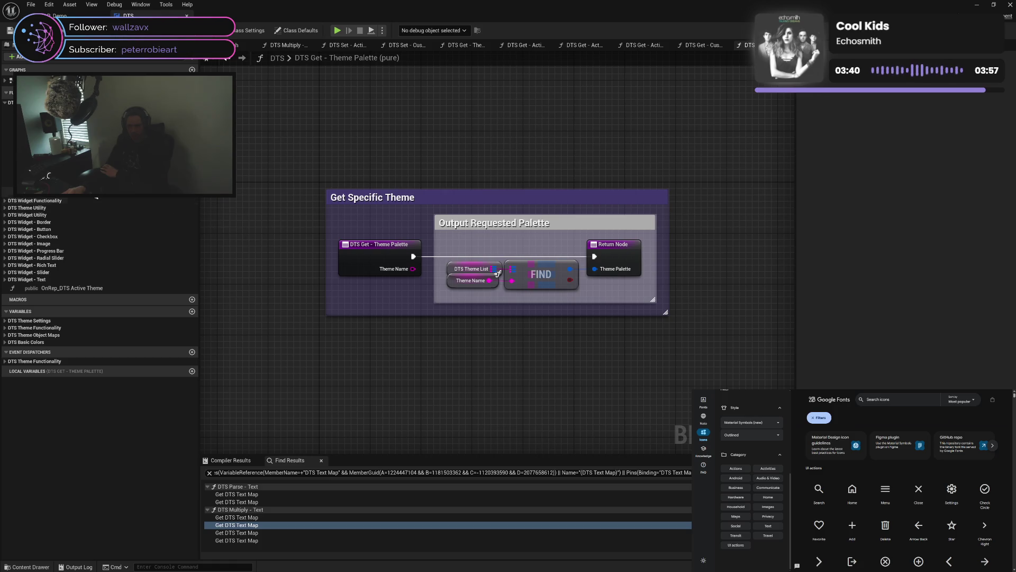
pyautogui.doubleClick(103, 190)
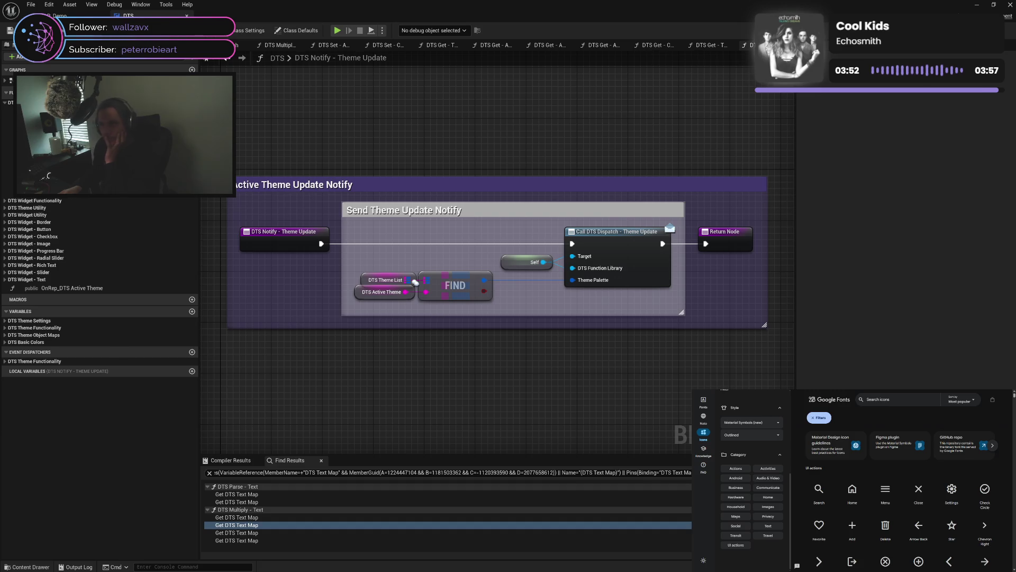
# Close the ten function graph tabs from Notify - Theme Update back to Multiply - Text
pyautogui.hotkey('alt', 'Left')
pyautogui.click(644, 46)
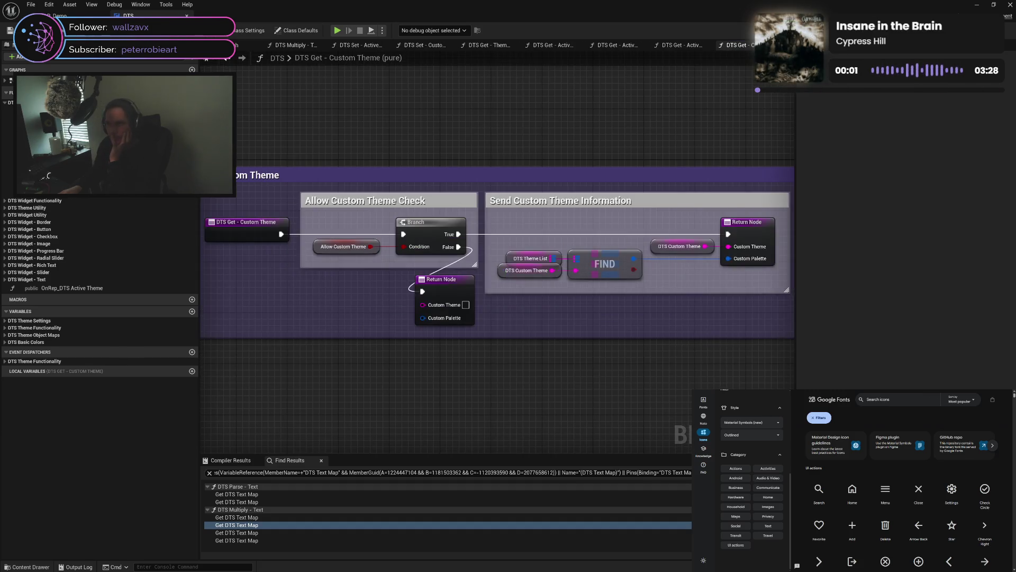
pyautogui.click(645, 46)
pyautogui.click(645, 46)
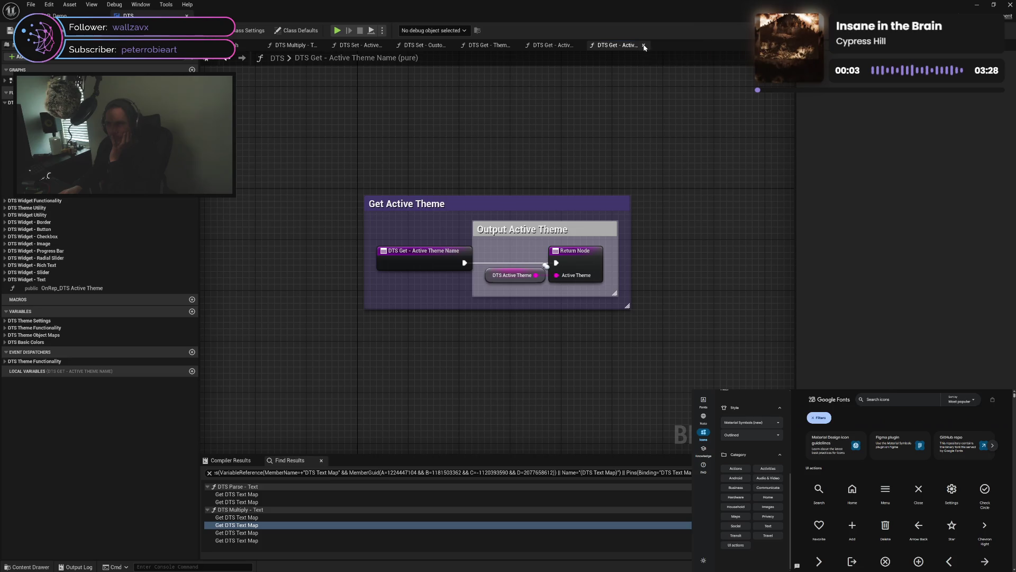
pyautogui.click(644, 46)
pyautogui.click(579, 45)
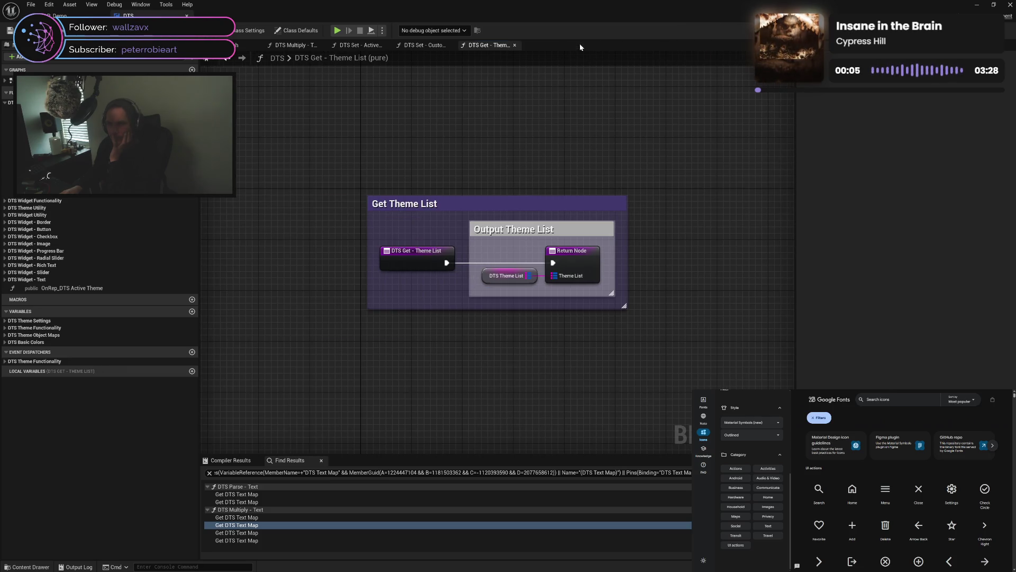
pyautogui.click(512, 45)
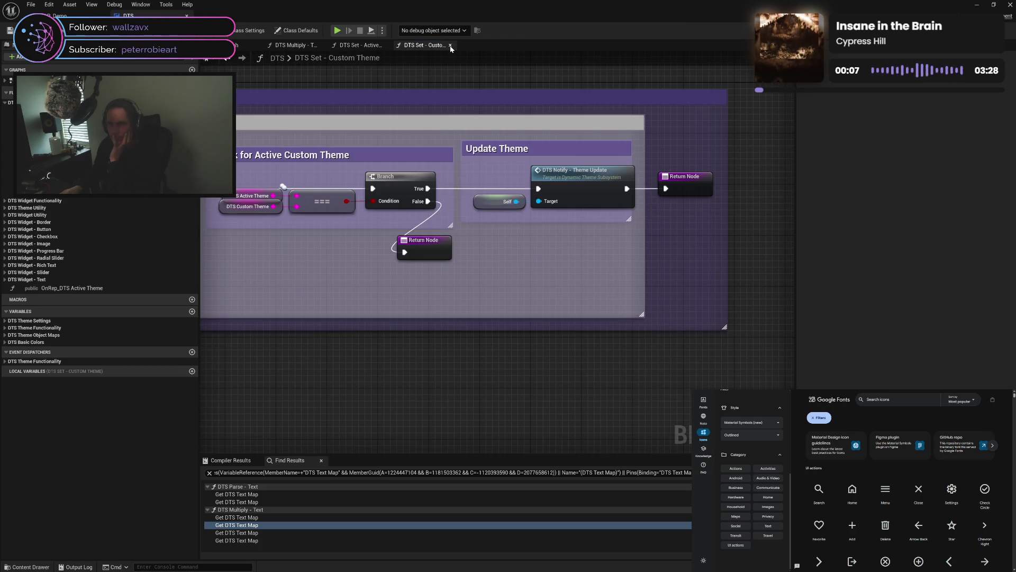
pyautogui.click(450, 45)
pyautogui.click(386, 46)
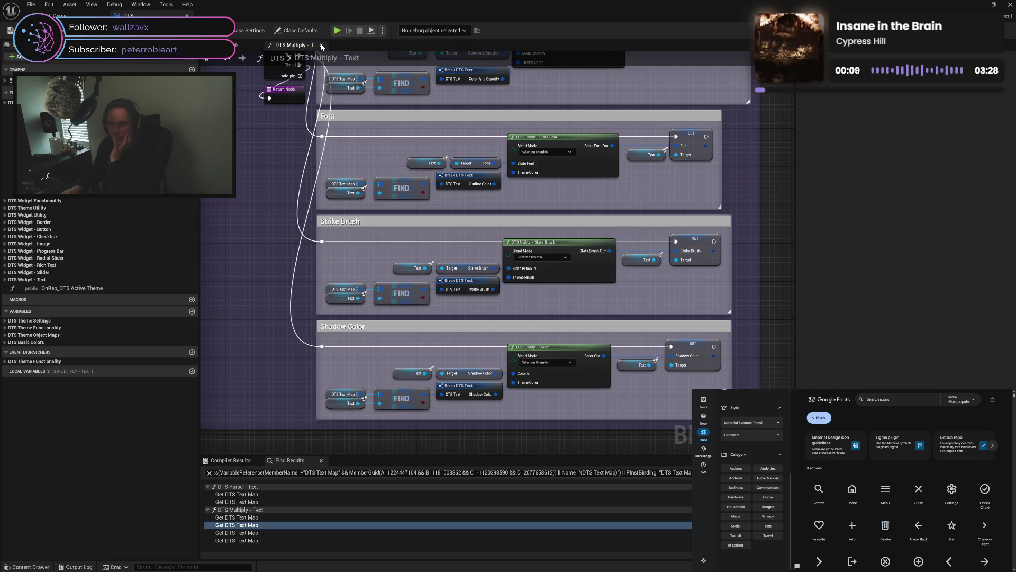
pyautogui.click(321, 45)
# Pan the EventGraph along the Begin Play chain to the Parse Save Game debug nodes
pyautogui.scroll(3, 335, 238)
pyautogui.scroll(-3, 335, 234)
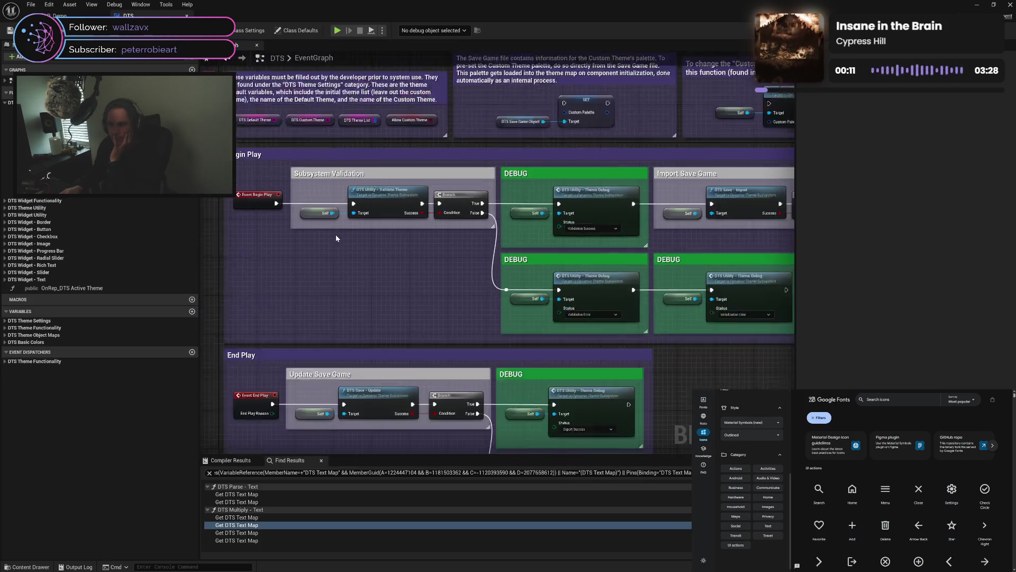
pyautogui.moveTo(371, 297); pyautogui.dragTo(375, 177)
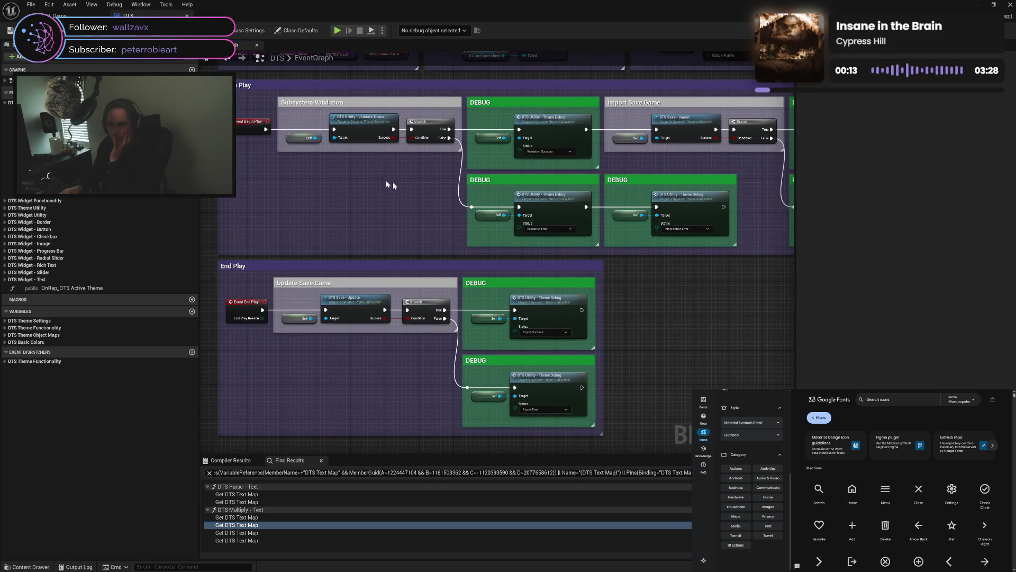
pyautogui.moveTo(668, 288); pyautogui.dragTo(499, 268)
pyautogui.moveTo(562, 271); pyautogui.dragTo(414, 277)
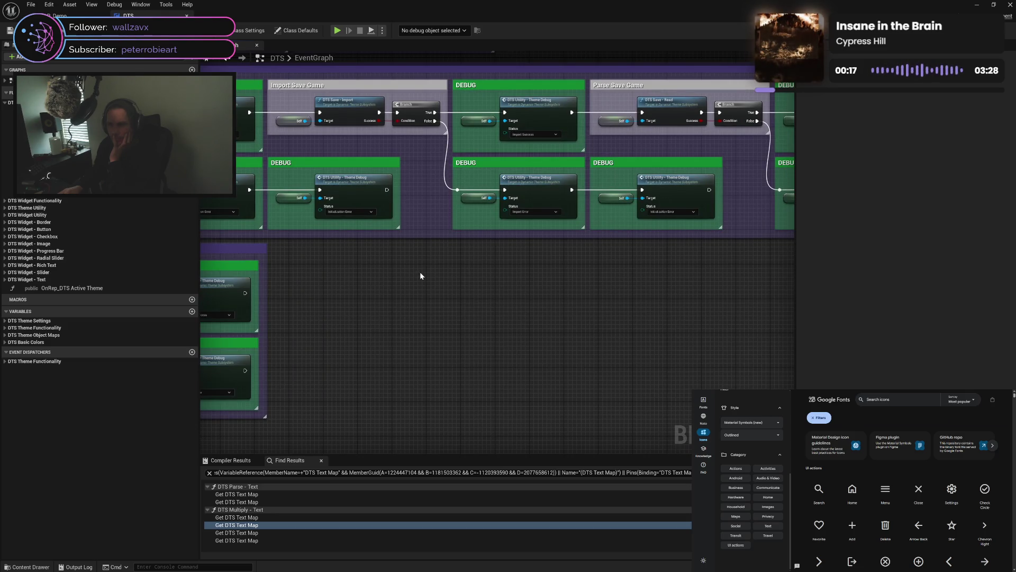
pyautogui.moveTo(451, 272)
pyautogui.mouseDown()
pyautogui.moveTo(438, 293)
pyautogui.moveTo(345, 295)
pyautogui.moveTo(476, 310)
pyautogui.moveTo(387, 333)
pyautogui.moveTo(675, 290)
pyautogui.mouseUp()
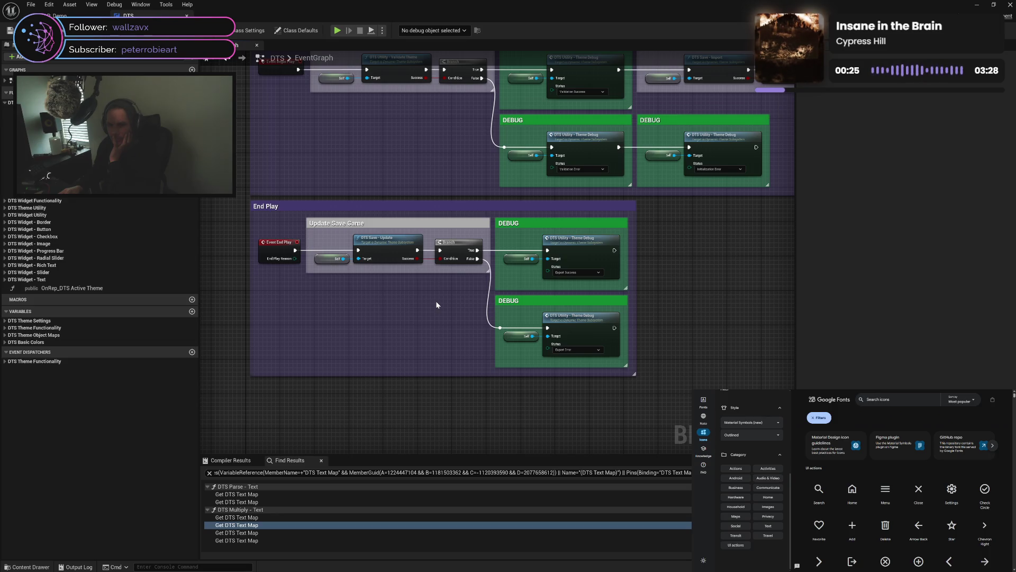
# Return to the notes and Subsystem Validation, reading the Save Game note and its SET node
pyautogui.moveTo(412, 175); pyautogui.dragTo(425, 446)
pyautogui.scroll(3, 552, 322)
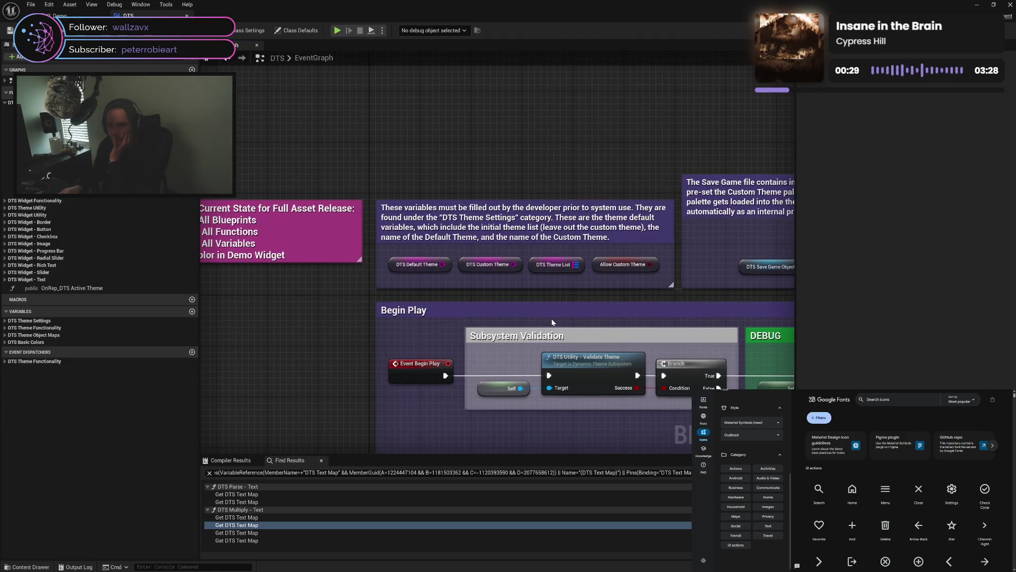
pyautogui.moveTo(552, 322); pyautogui.dragTo(545, 300)
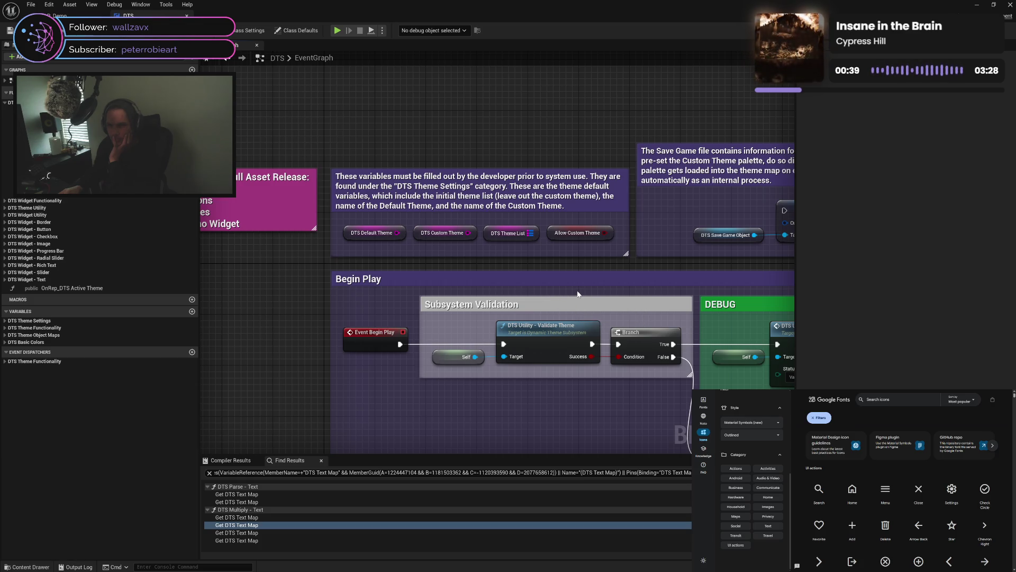
pyautogui.moveTo(582, 297); pyautogui.dragTo(545, 292)
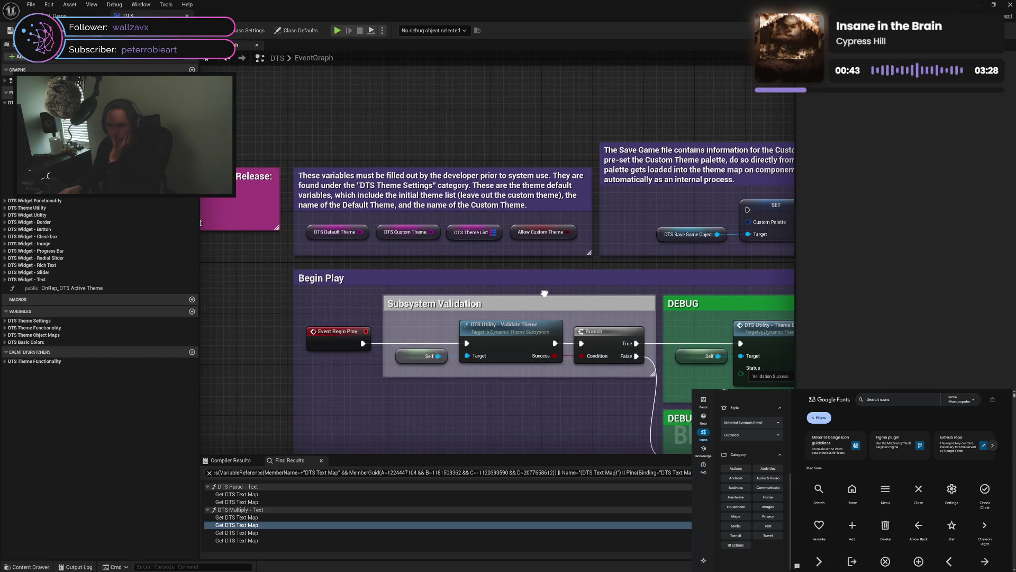
pyautogui.moveTo(544, 293); pyautogui.dragTo(414, 284)
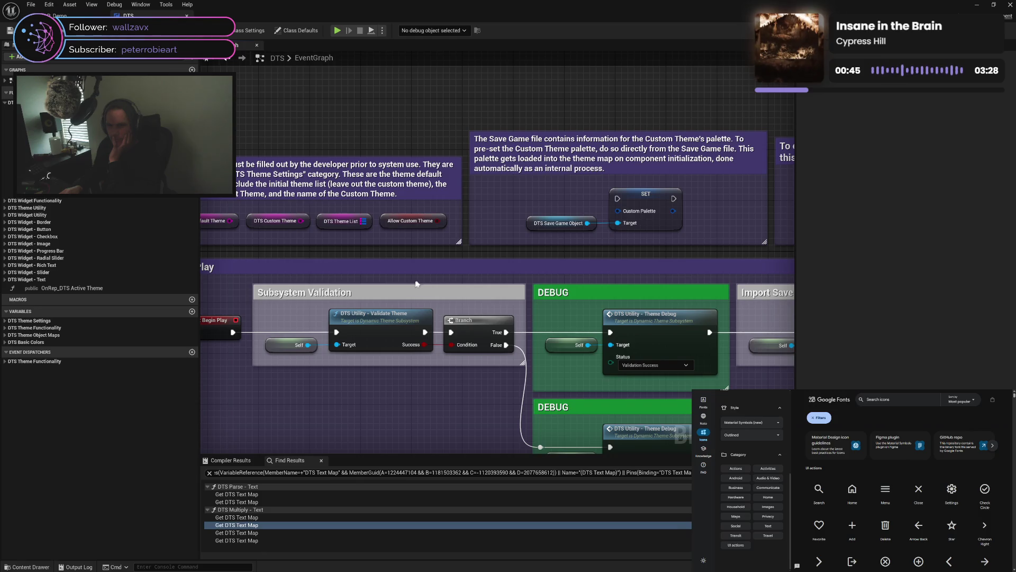
# Inspect the default themes stored in the DTS Theme List variable
pyautogui.click(330, 225)
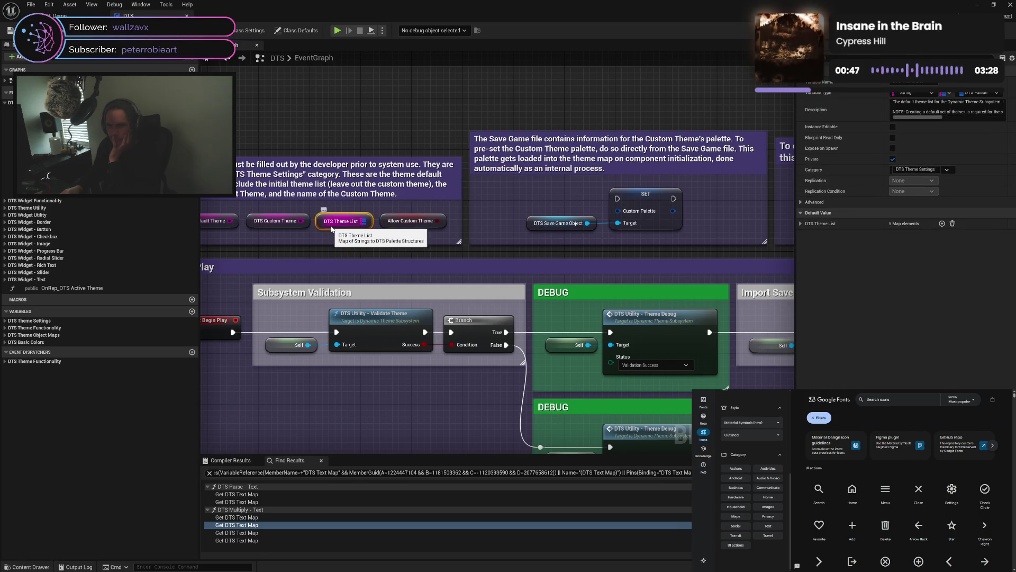
pyautogui.click(801, 224)
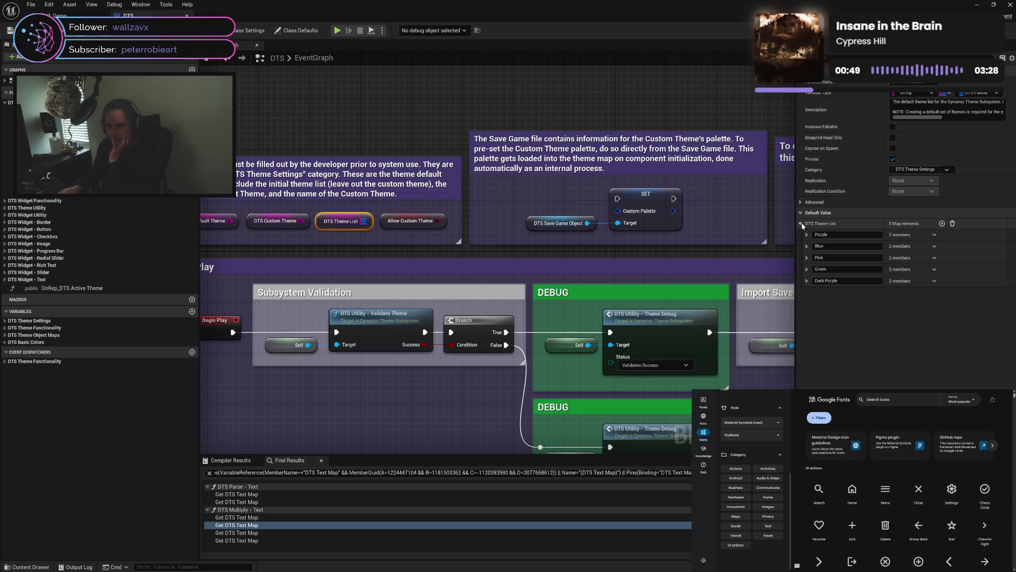
pyautogui.click(514, 195)
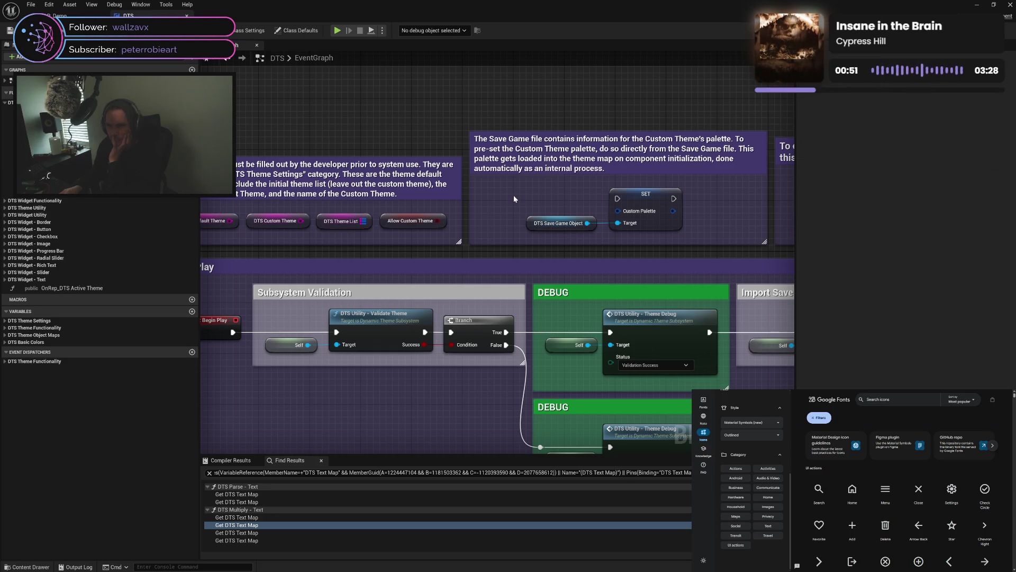
# Pan across the EventGraph to read the Save Game, Custom Theme, internal-use and DEBUG notes
pyautogui.moveTo(552, 197)
pyautogui.mouseDown()
pyautogui.moveTo(480, 192)
pyautogui.moveTo(534, 228)
pyautogui.moveTo(643, 252)
pyautogui.moveTo(605, 221)
pyautogui.mouseUp()
pyautogui.click(606, 221)
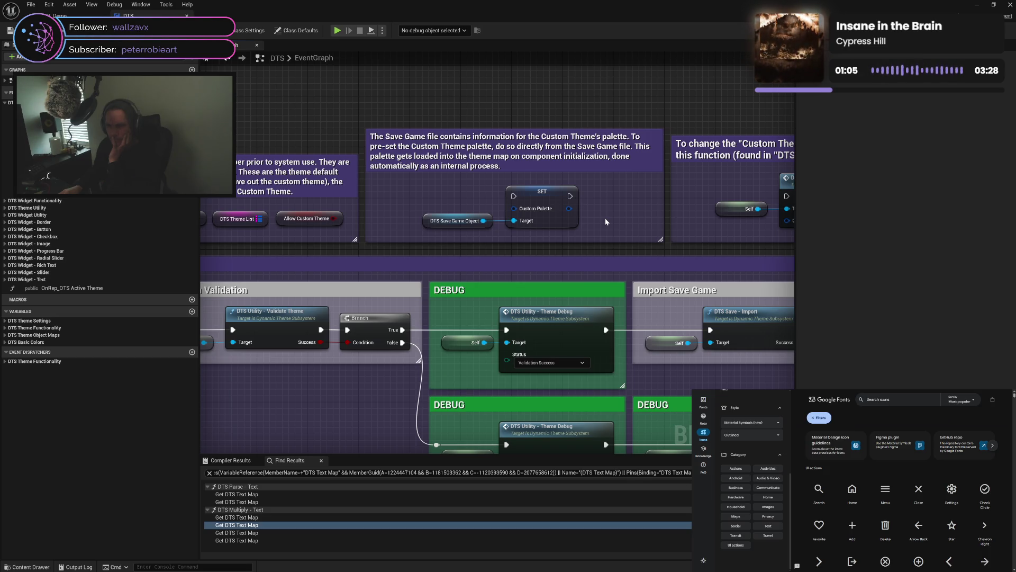
pyautogui.moveTo(639, 217); pyautogui.dragTo(460, 219)
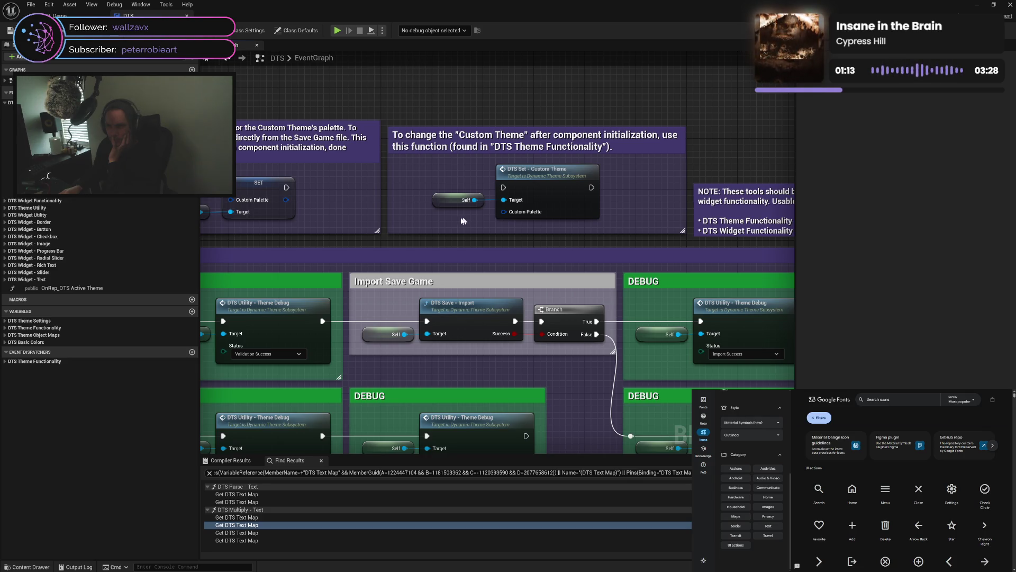
pyautogui.moveTo(459, 222)
pyautogui.mouseDown()
pyautogui.moveTo(370, 212)
pyautogui.moveTo(514, 209)
pyautogui.moveTo(408, 205)
pyautogui.mouseUp()
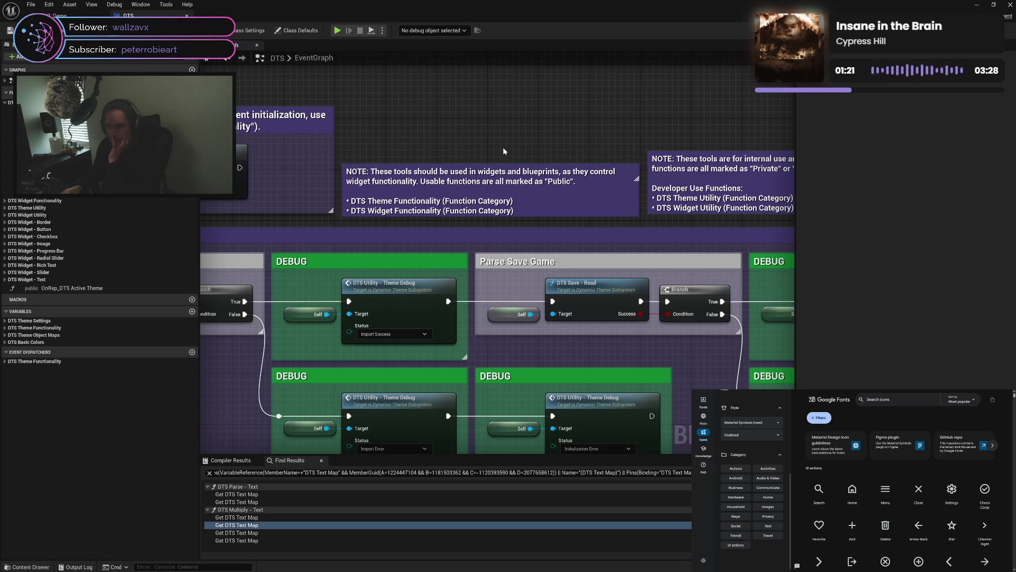
pyautogui.moveTo(503, 151); pyautogui.dragTo(340, 151)
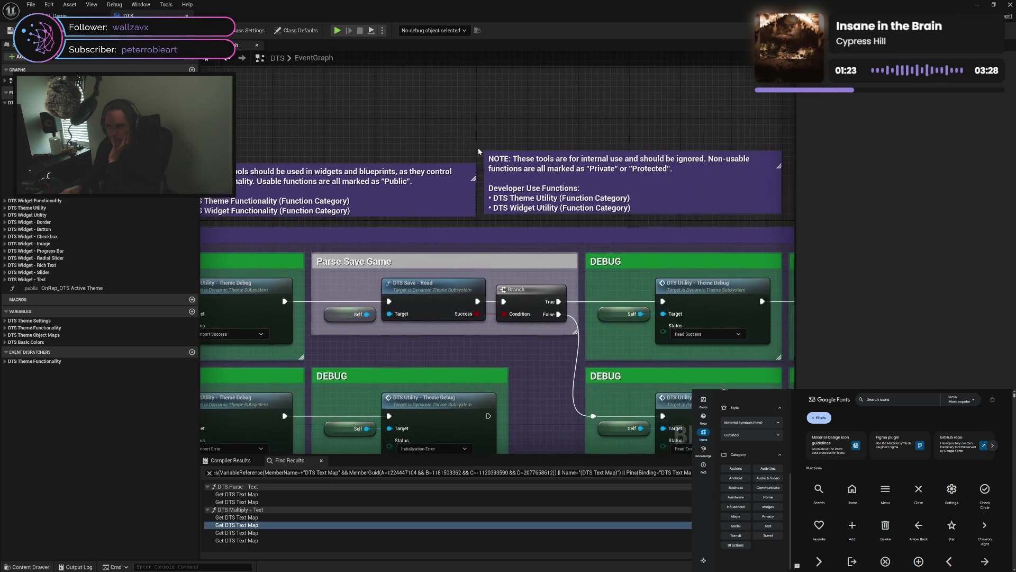
pyautogui.moveTo(617, 134); pyautogui.dragTo(529, 146)
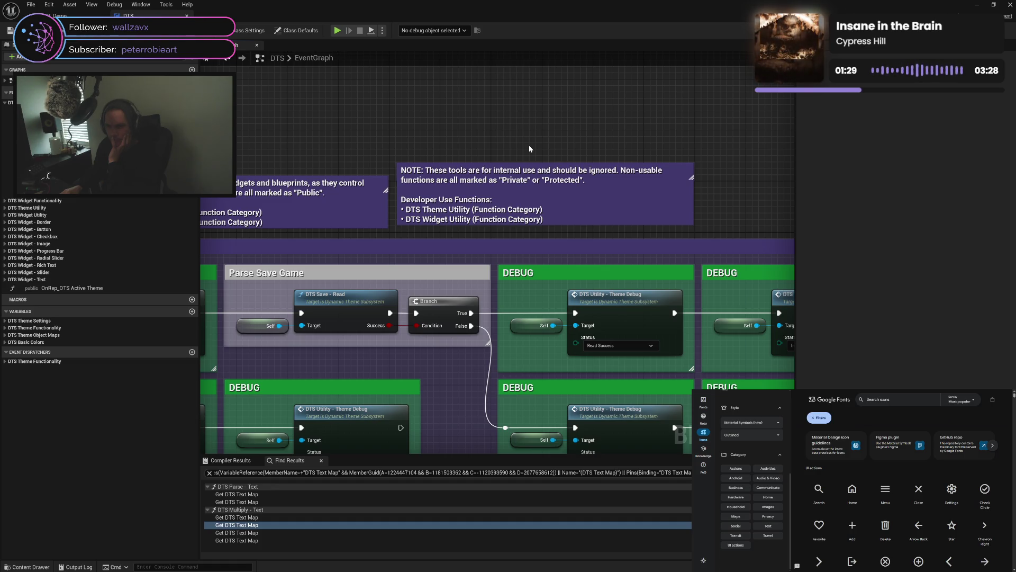
pyautogui.moveTo(528, 145); pyautogui.dragTo(594, 140)
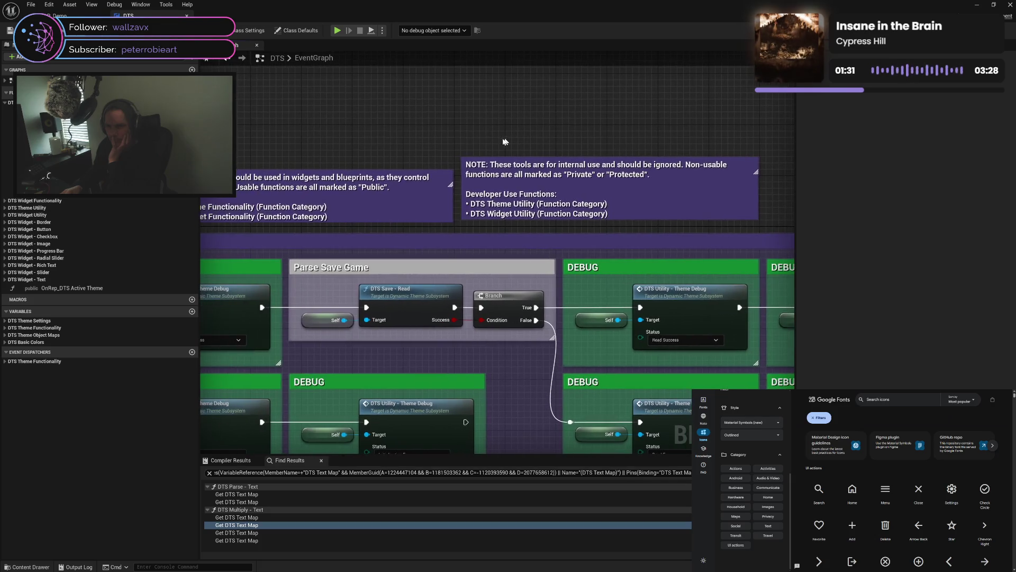
pyautogui.moveTo(446, 141); pyautogui.dragTo(493, 138)
pyautogui.moveTo(373, 132); pyautogui.dragTo(490, 130)
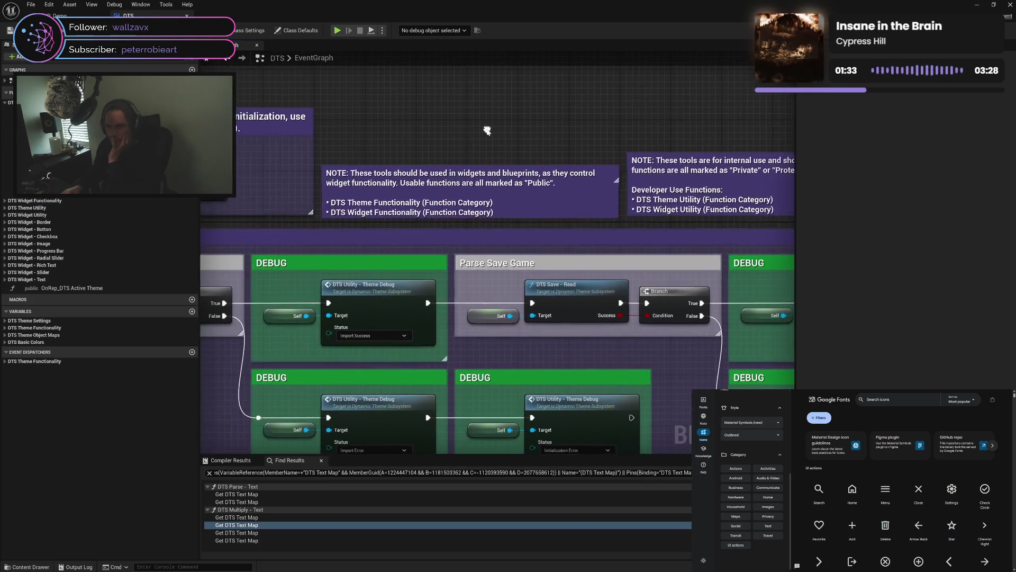
# Expand the Functions list to reveal DTS Set - Text, then open DTS Set - Border
pyautogui.click(8, 104)
pyautogui.click(5, 110)
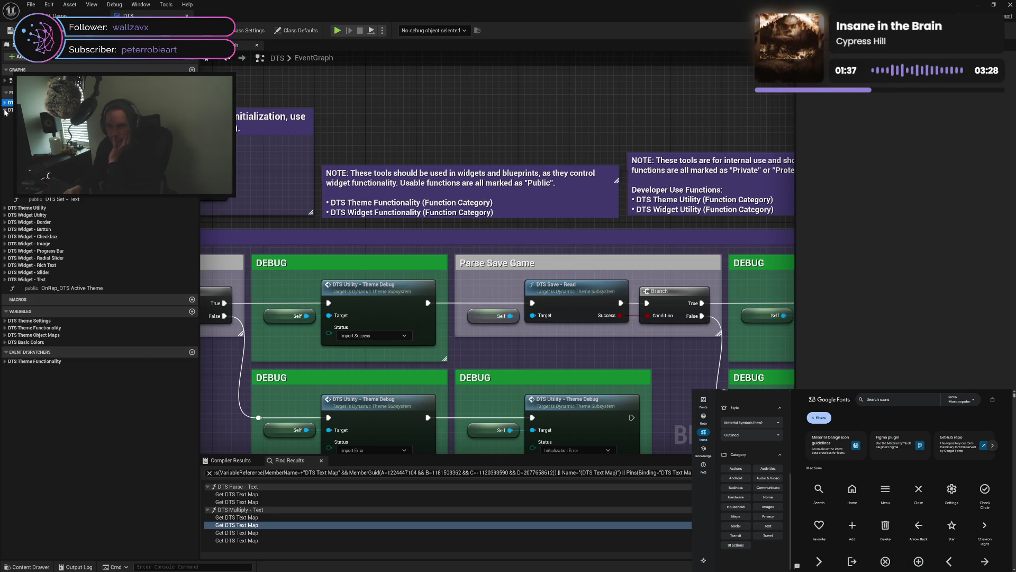
pyautogui.click(4, 108)
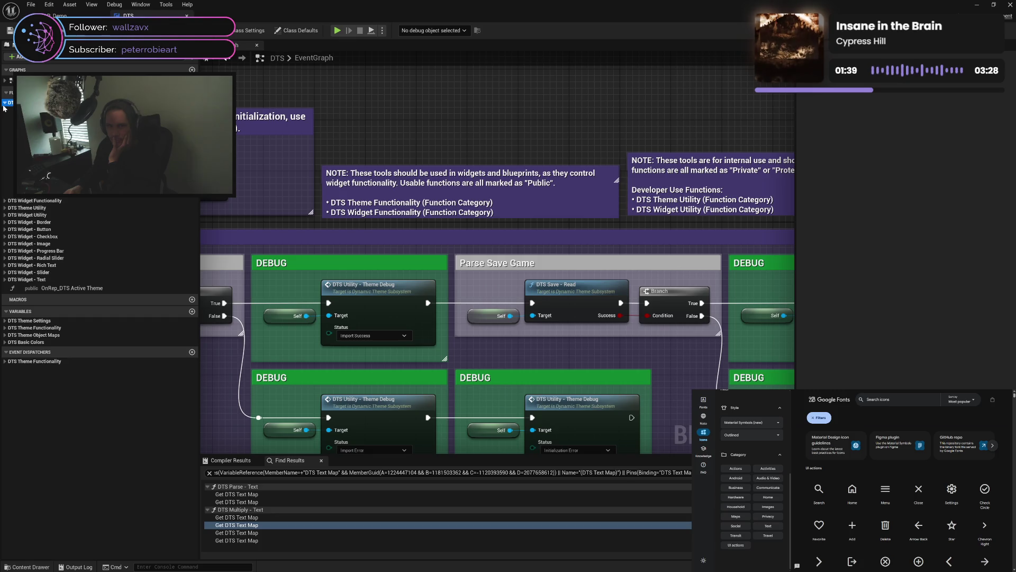
pyautogui.click(5, 110)
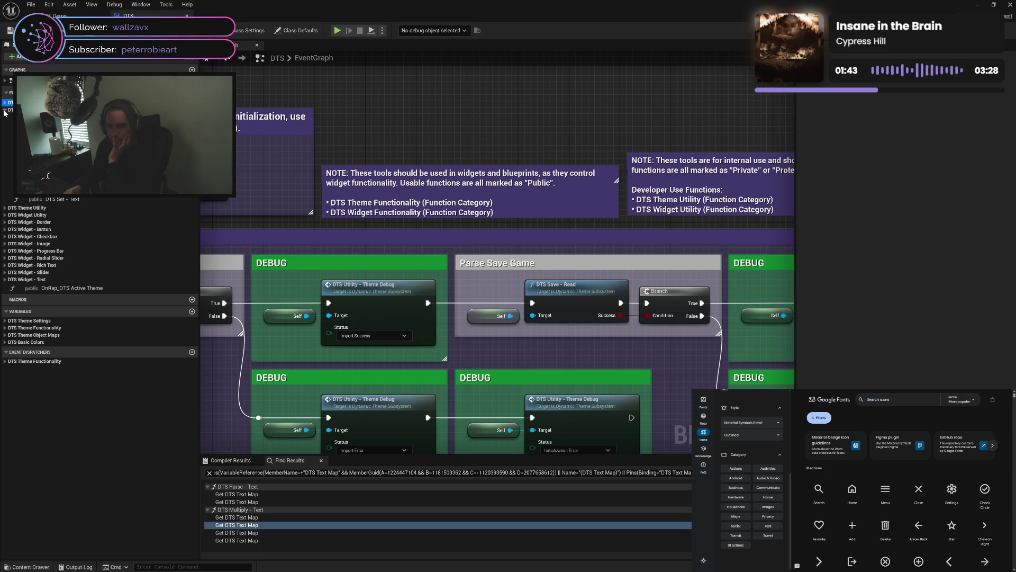
pyautogui.doubleClick(5, 103)
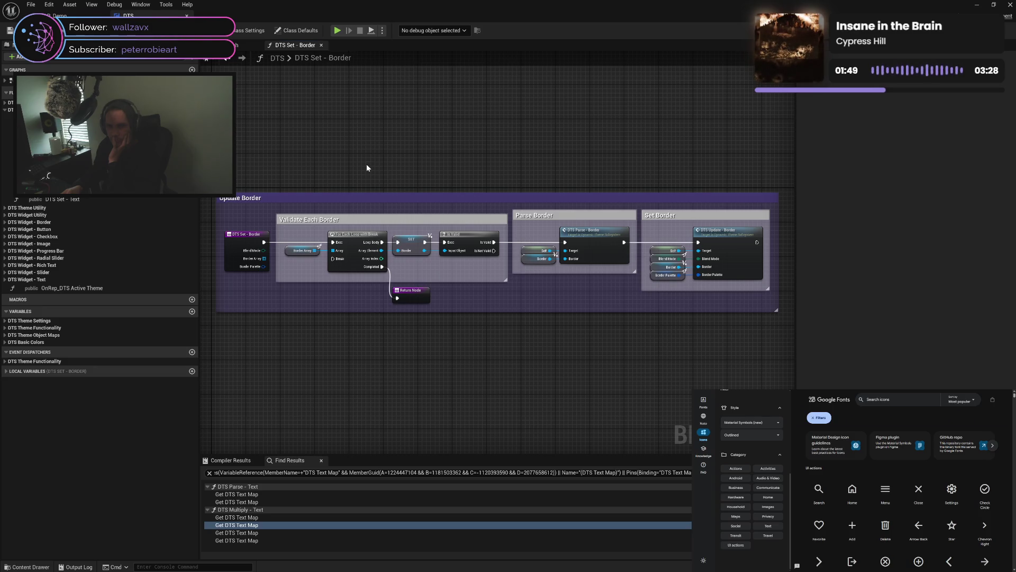
# Add a Switch on DTS_BlendMode node wired from the Blend Mode pin
pyautogui.moveTo(264, 250)
pyautogui.mouseDown()
pyautogui.moveTo(317, 249)
pyautogui.moveTo(328, 148)
pyautogui.mouseUp()
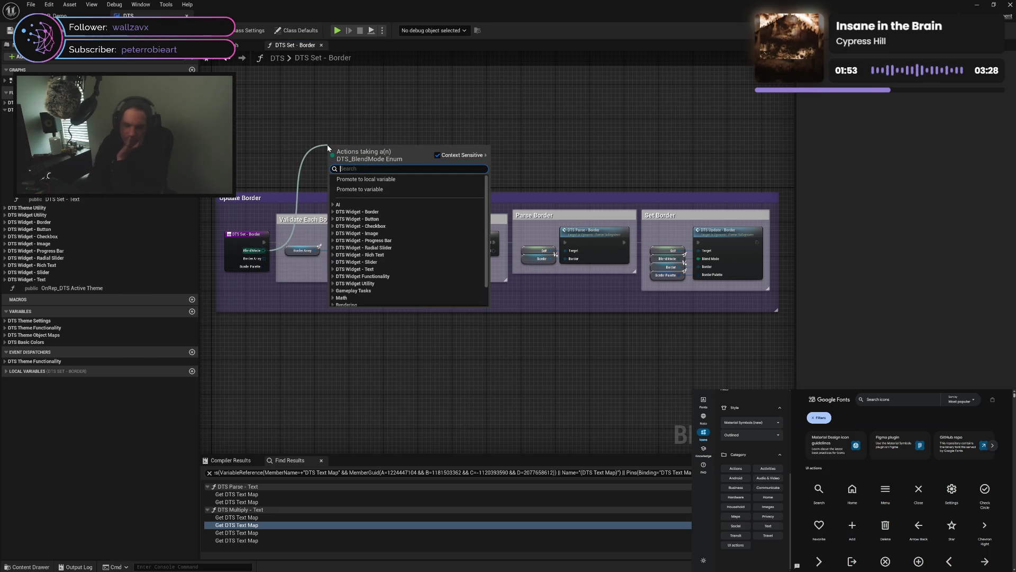
pyautogui.write('sw')
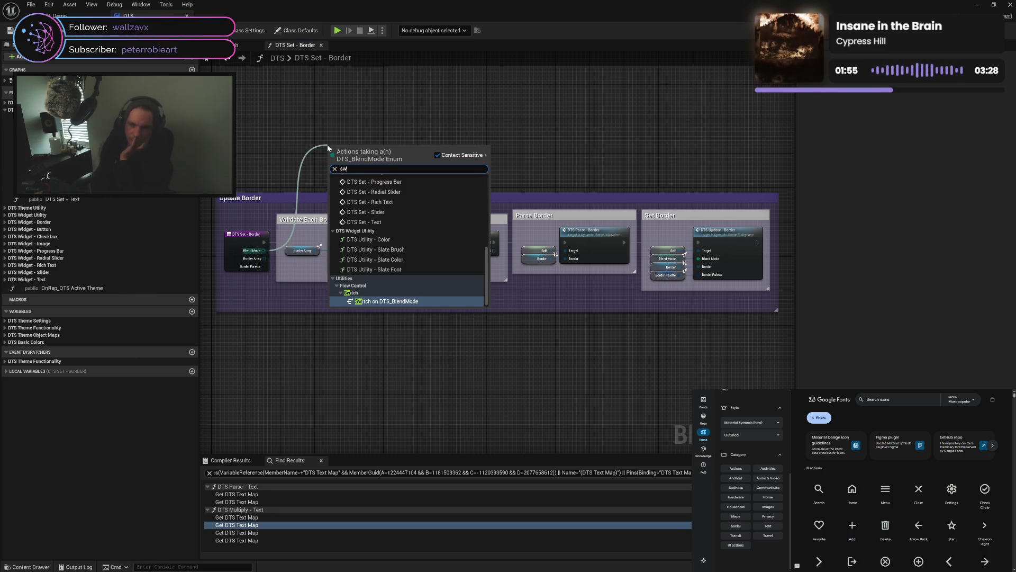
pyautogui.click(404, 302)
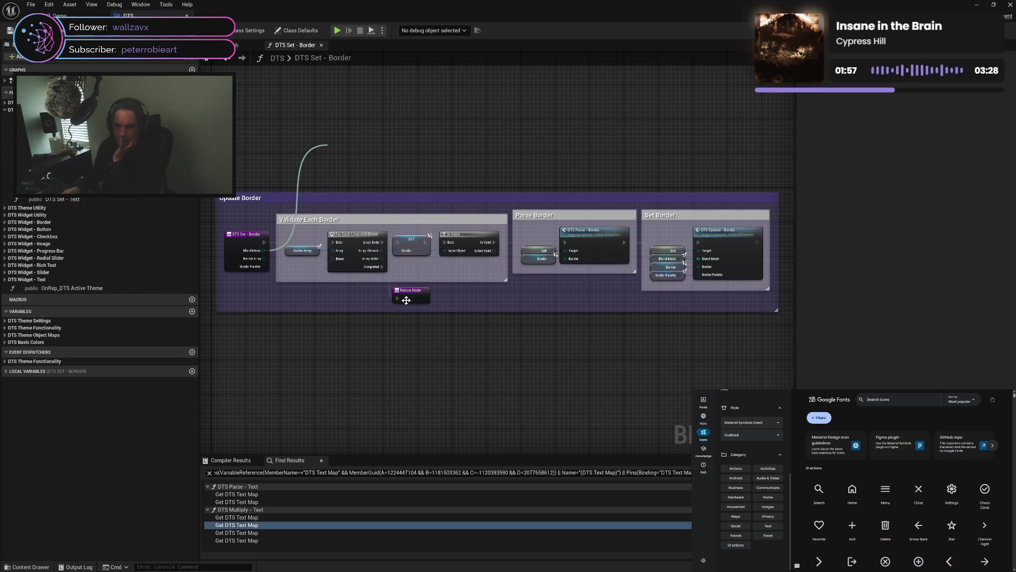
pyautogui.moveTo(349, 153); pyautogui.dragTo(362, 120)
# Delete the switch node, save the Blueprint, and open DTS Parse - Border
pyautogui.click(482, 145)
pyautogui.click(373, 114)
pyautogui.press('Delete')
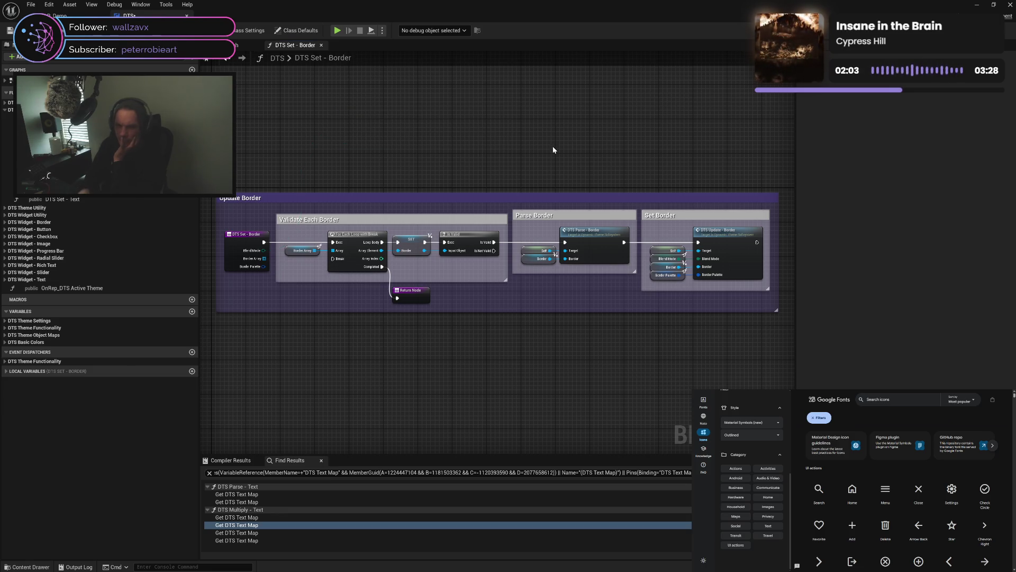
pyautogui.hotkey('ctrl', 's')
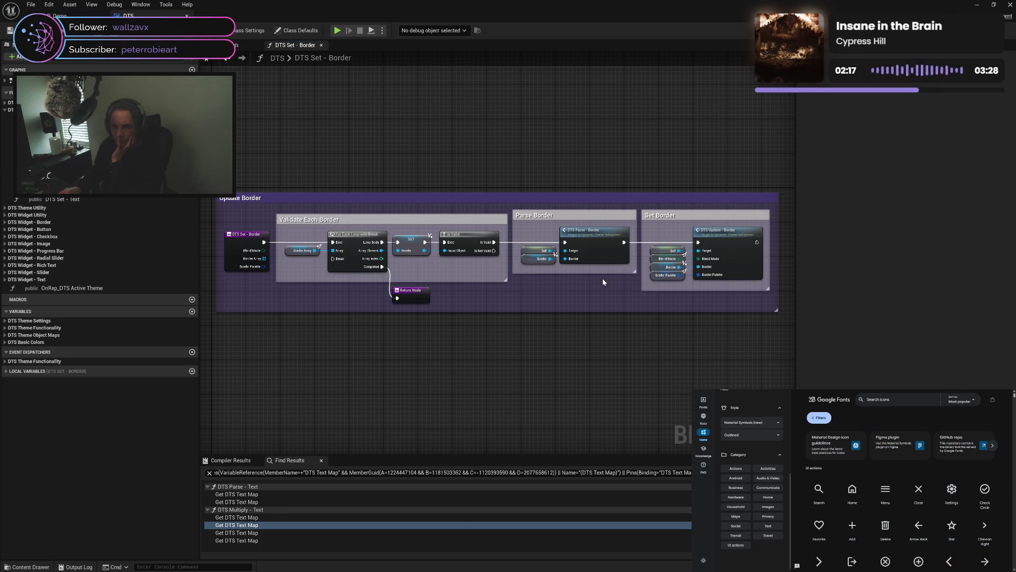
pyautogui.doubleClick(588, 239)
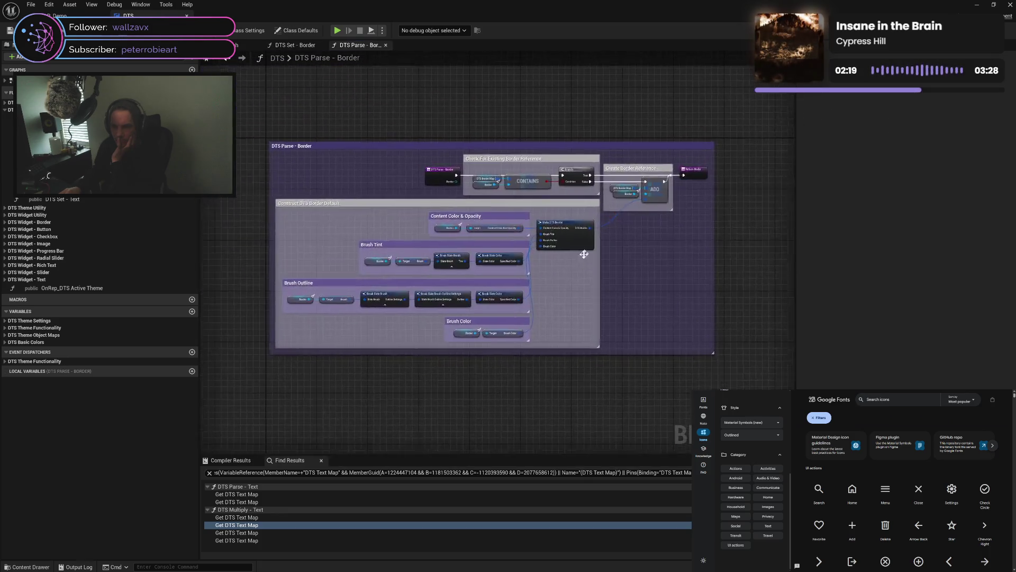
pyautogui.scroll(4, 553, 256)
pyautogui.scroll(-1, 554, 257)
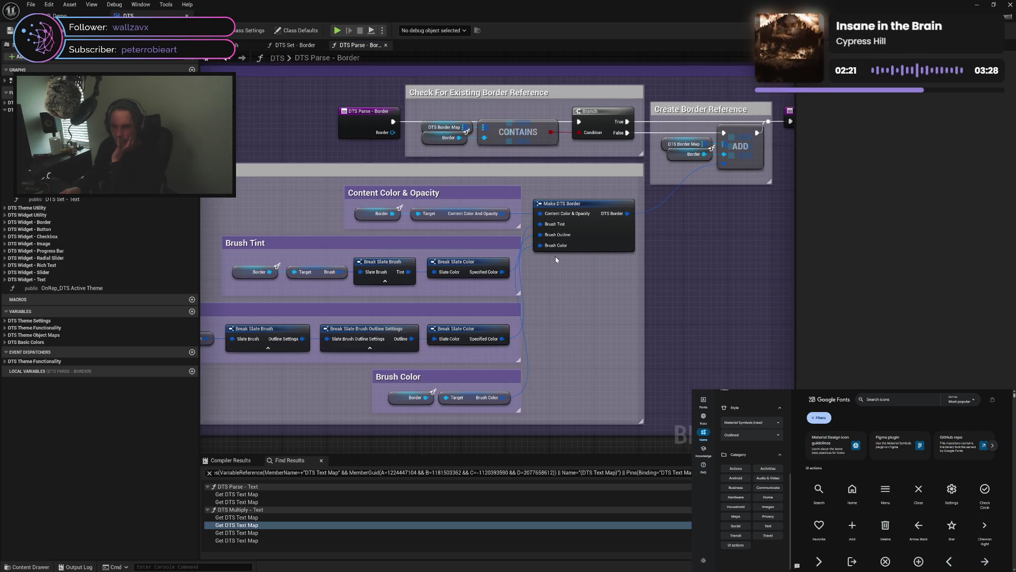
pyautogui.scroll(-1, 555, 256)
pyautogui.moveTo(564, 279); pyautogui.dragTo(620, 267)
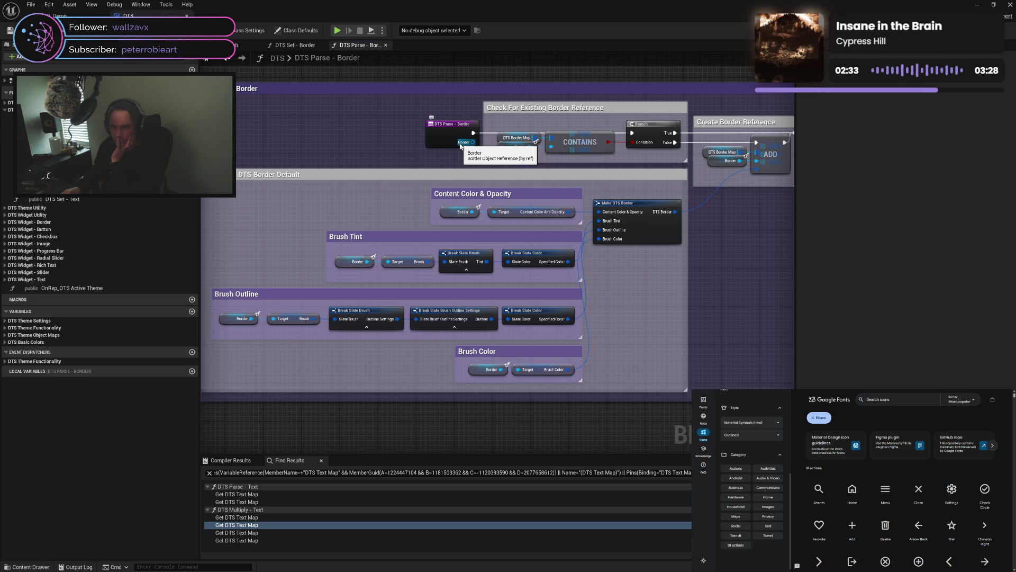
pyautogui.click(292, 45)
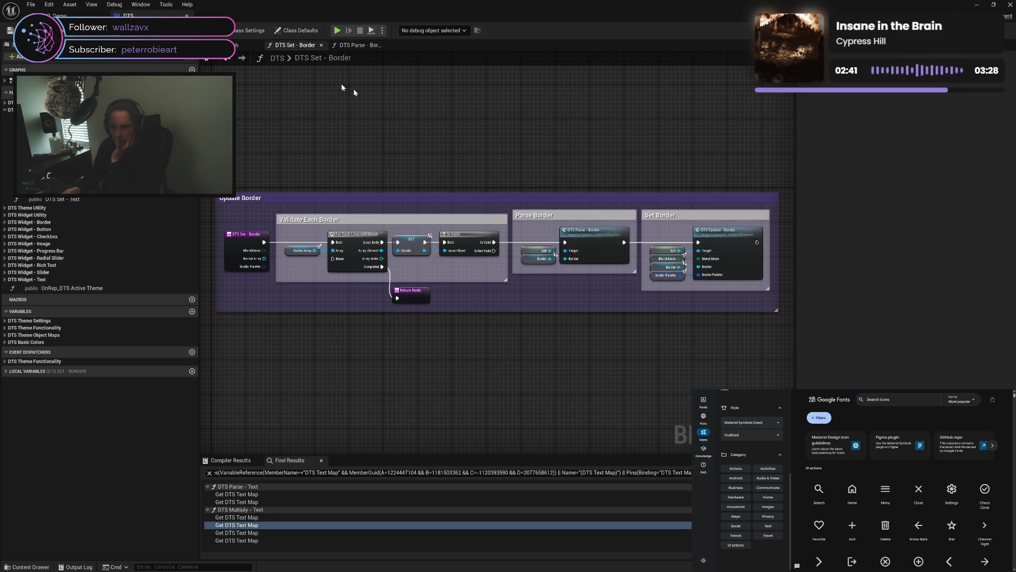
pyautogui.click(359, 47)
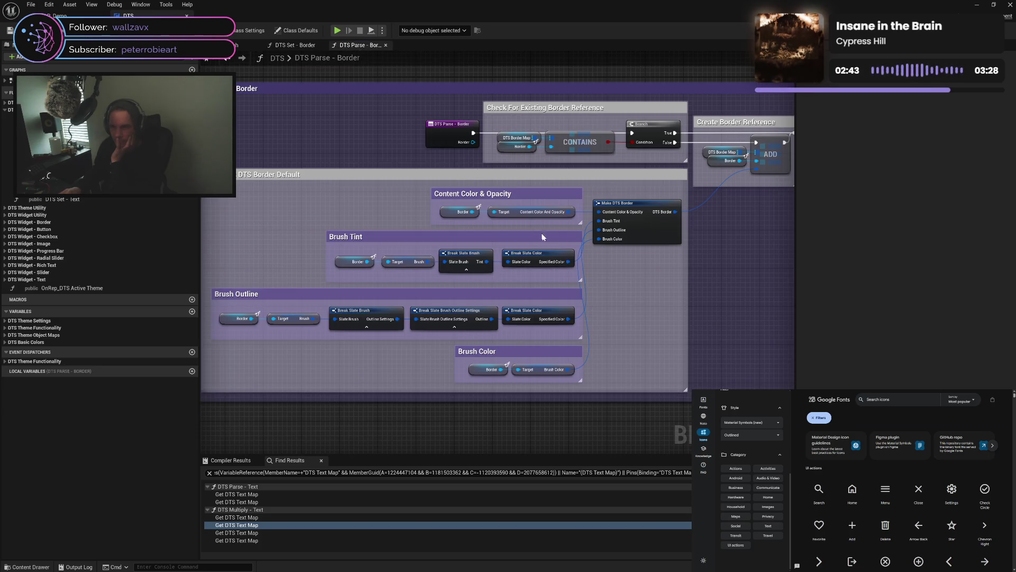
pyautogui.moveTo(639, 294)
pyautogui.mouseDown()
pyautogui.moveTo(546, 290)
pyautogui.moveTo(658, 261)
pyautogui.moveTo(578, 281)
pyautogui.mouseUp()
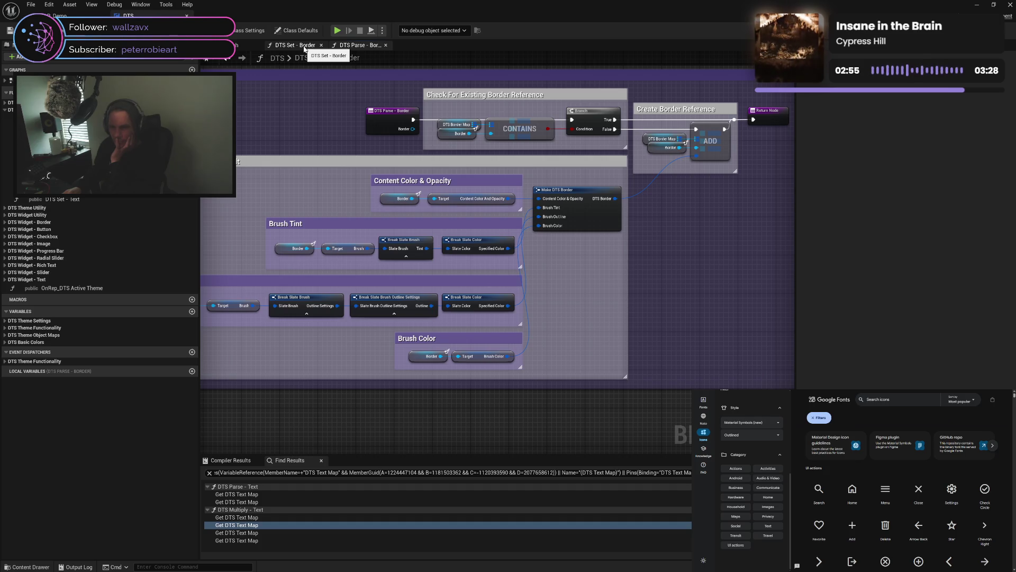
pyautogui.click(407, 241)
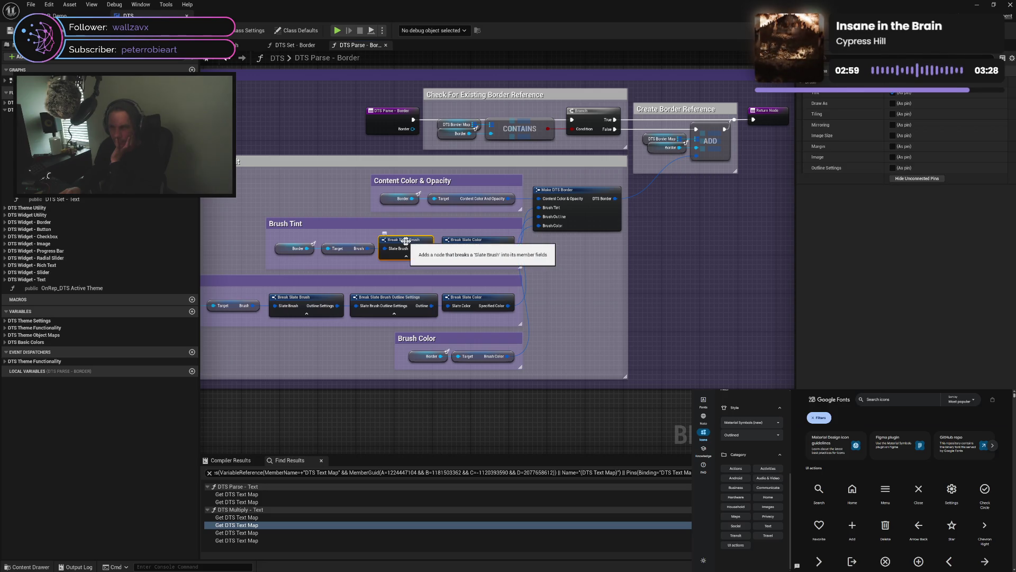
pyautogui.click(350, 237)
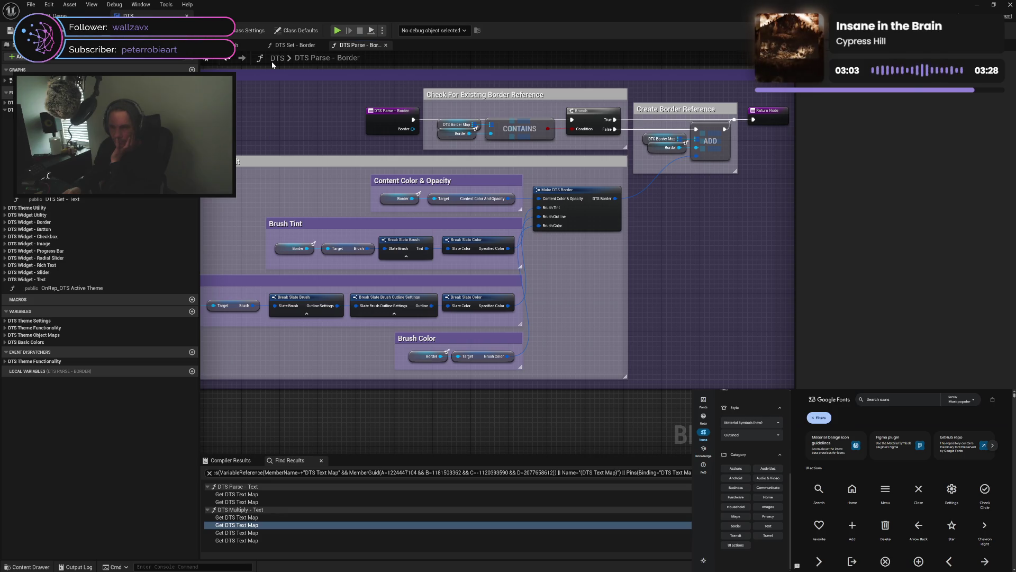
# From the DTS Set - Border graph, open DTS Update - Border and view its Set Brush sections
pyautogui.click(236, 46)
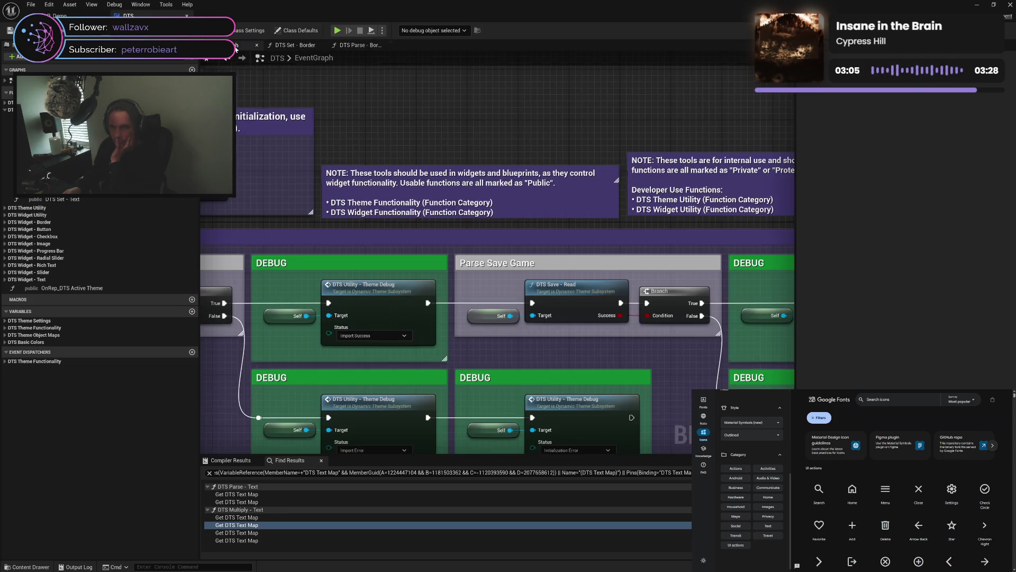
pyautogui.click(295, 45)
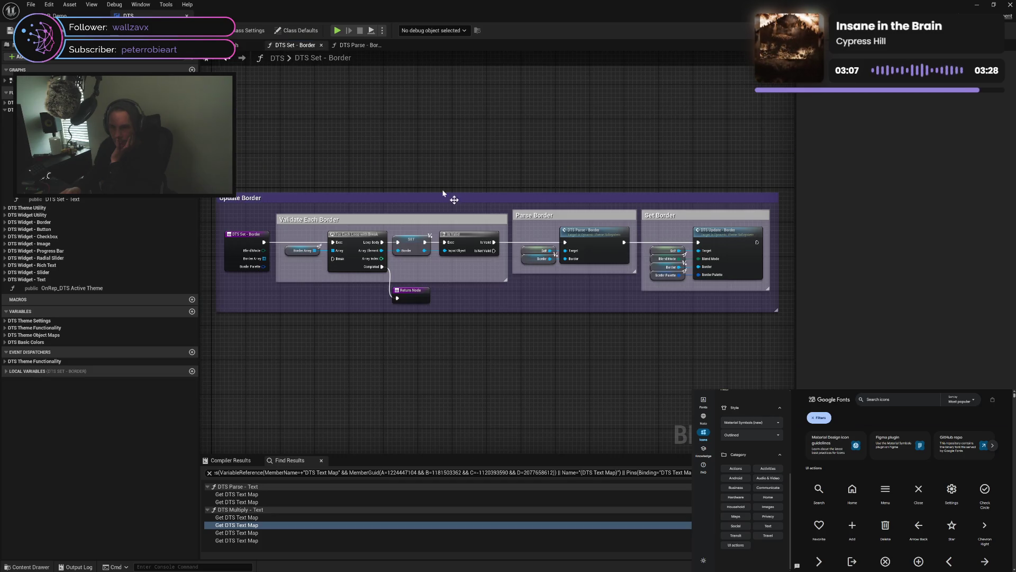
pyautogui.doubleClick(727, 248)
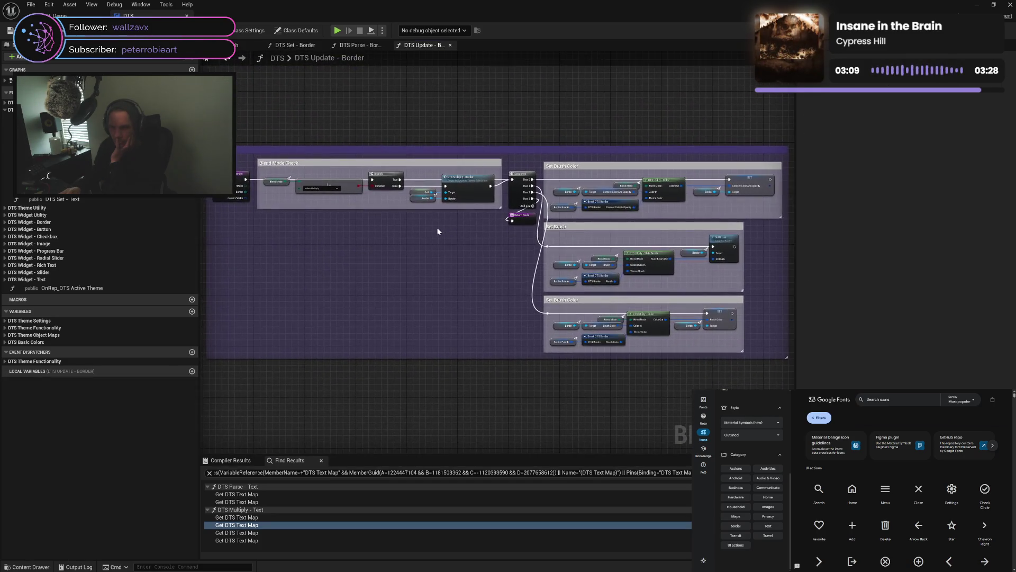
pyautogui.scroll(2, 437, 231)
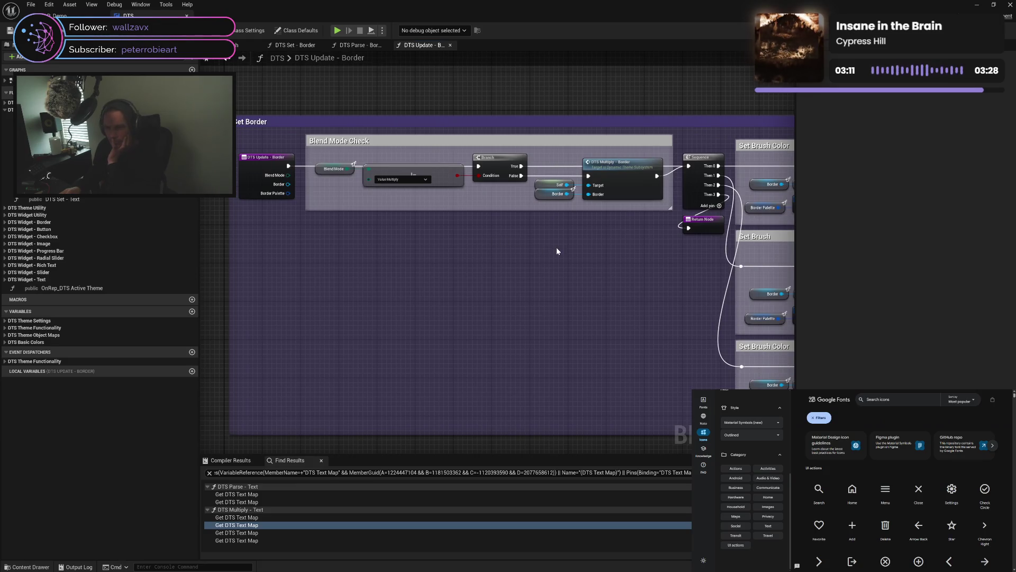
pyautogui.scroll(-1, 555, 249)
pyautogui.scroll(1, 420, 256)
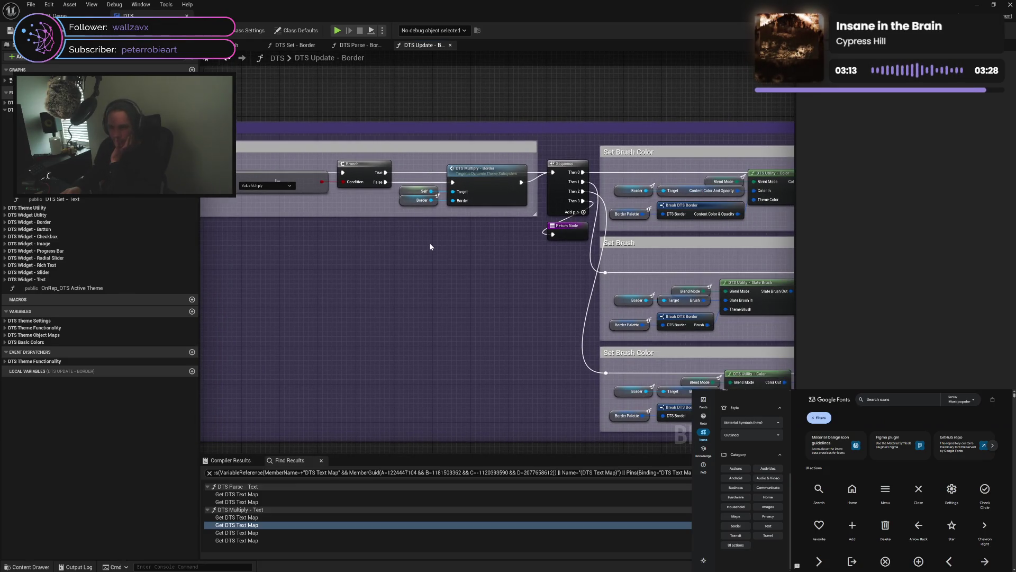
pyautogui.moveTo(430, 246); pyautogui.dragTo(261, 251)
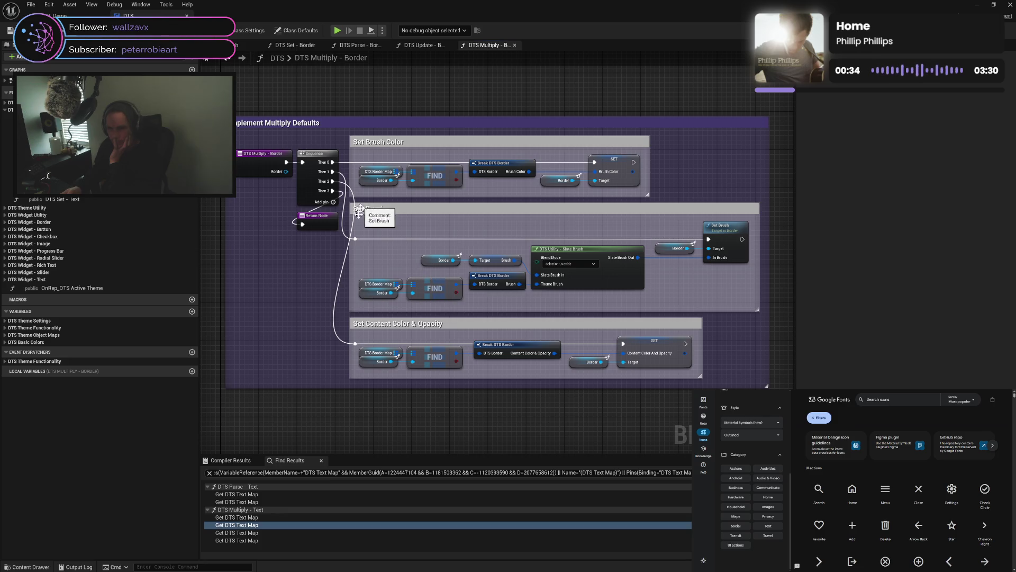
# Open the DTS_Widget Widget Blueprint from DTS > Core and show its event graph
pyautogui.click(286, 540)
pyautogui.press('Up')
pyautogui.press('Up')
pyautogui.click(26, 567)
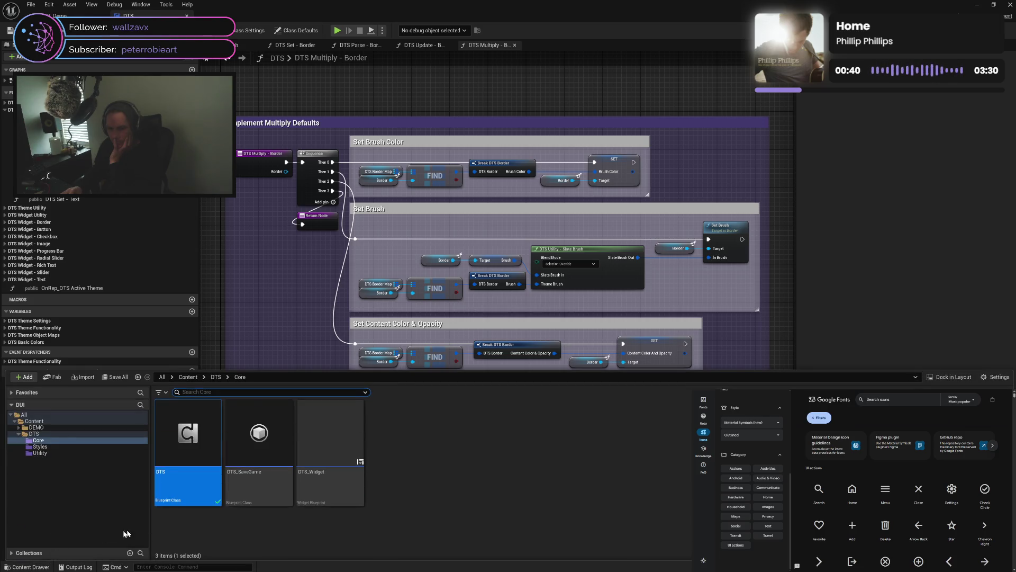
pyautogui.doubleClick(328, 479)
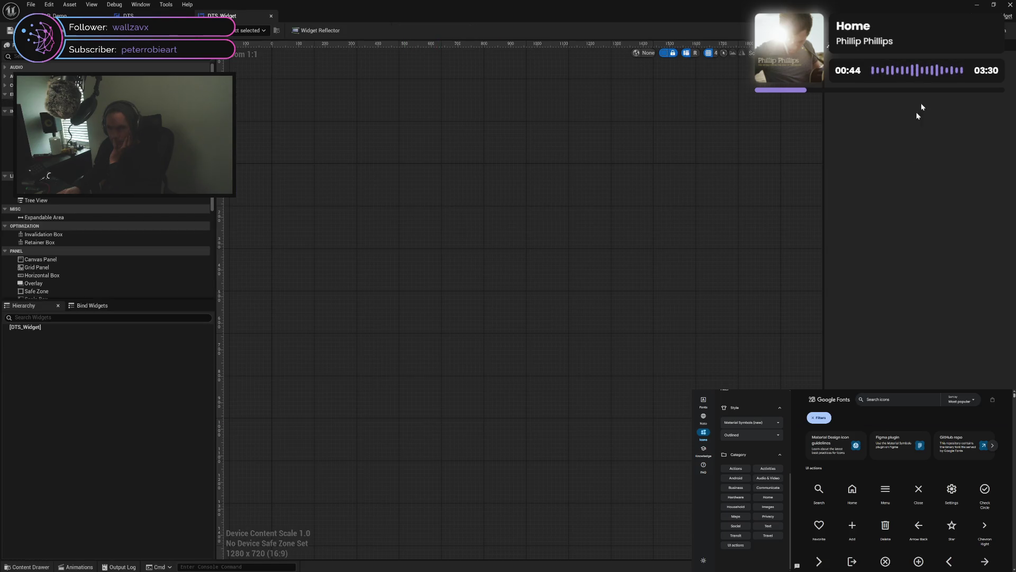
pyautogui.click(1010, 30)
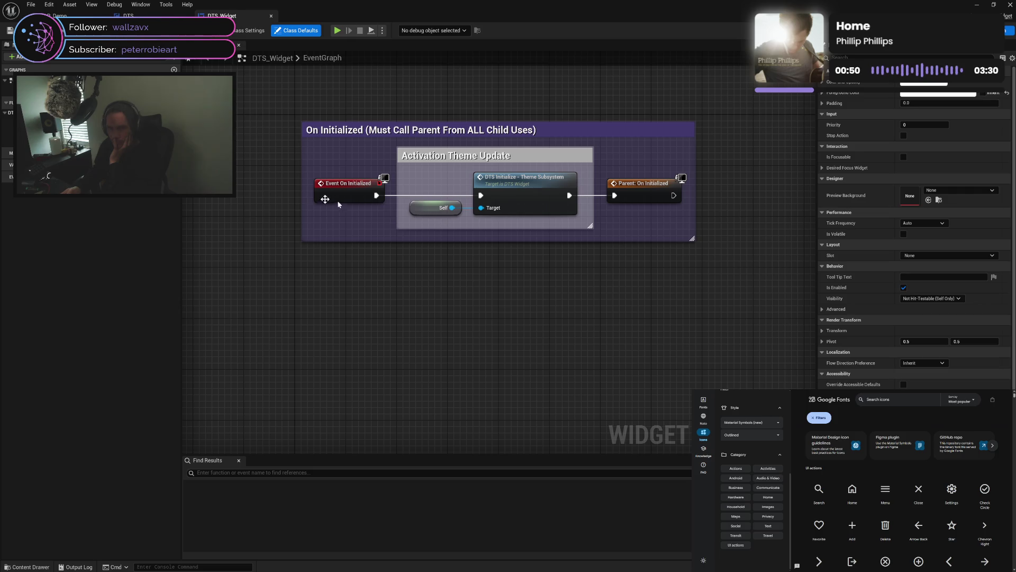
# Open DTS Initialize - Theme Subsystem and view its Initialization Success Notice group
pyautogui.doubleClick(517, 188)
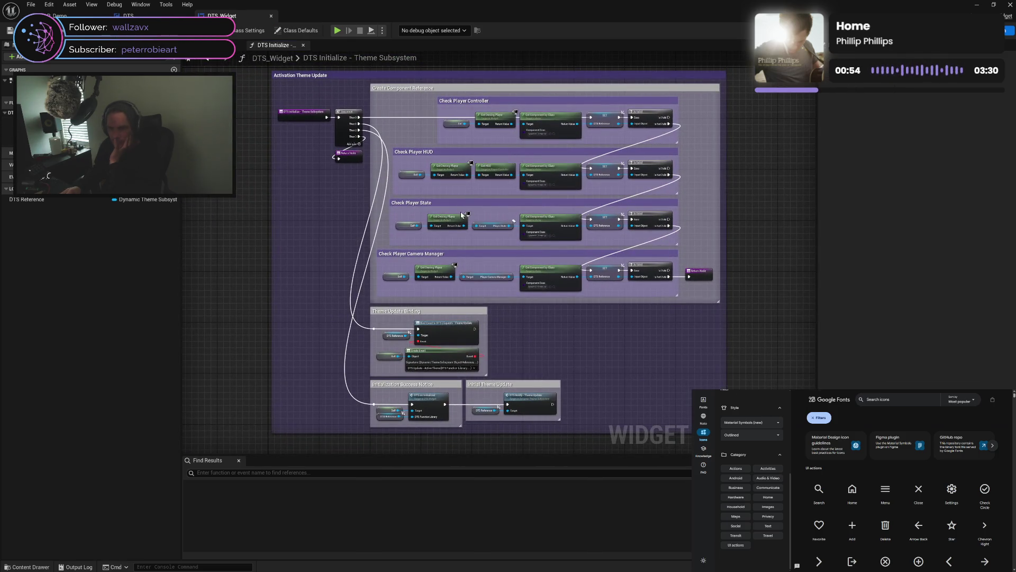
pyautogui.click(231, 45)
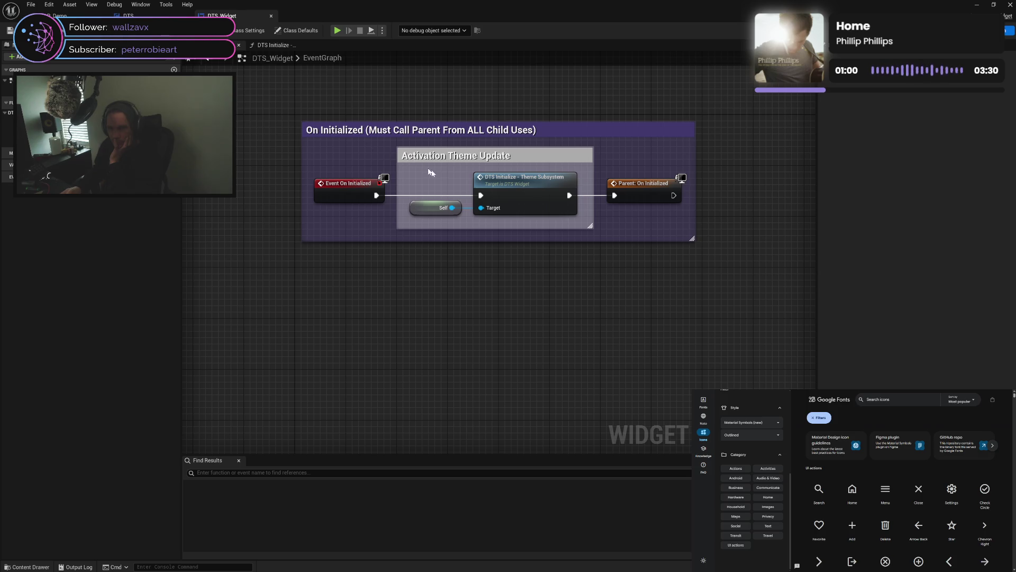
pyautogui.click(272, 49)
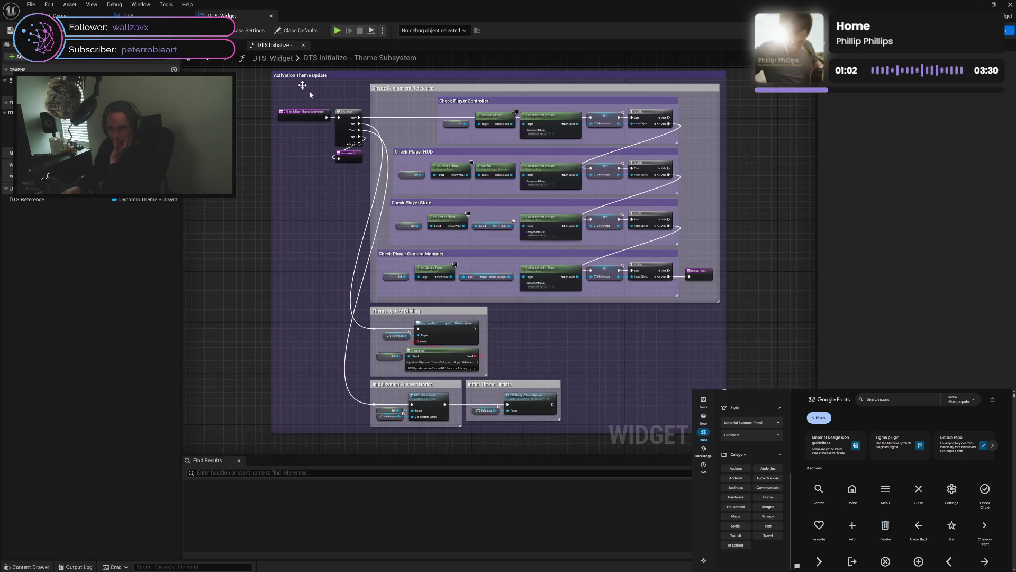
pyautogui.scroll(2, 534, 137)
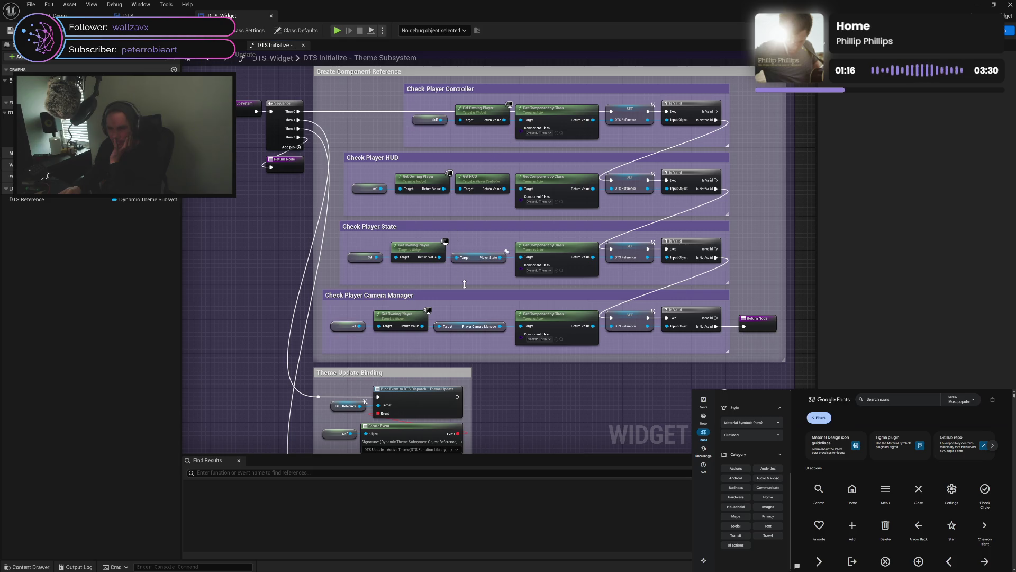
pyautogui.scroll(-3, 465, 283)
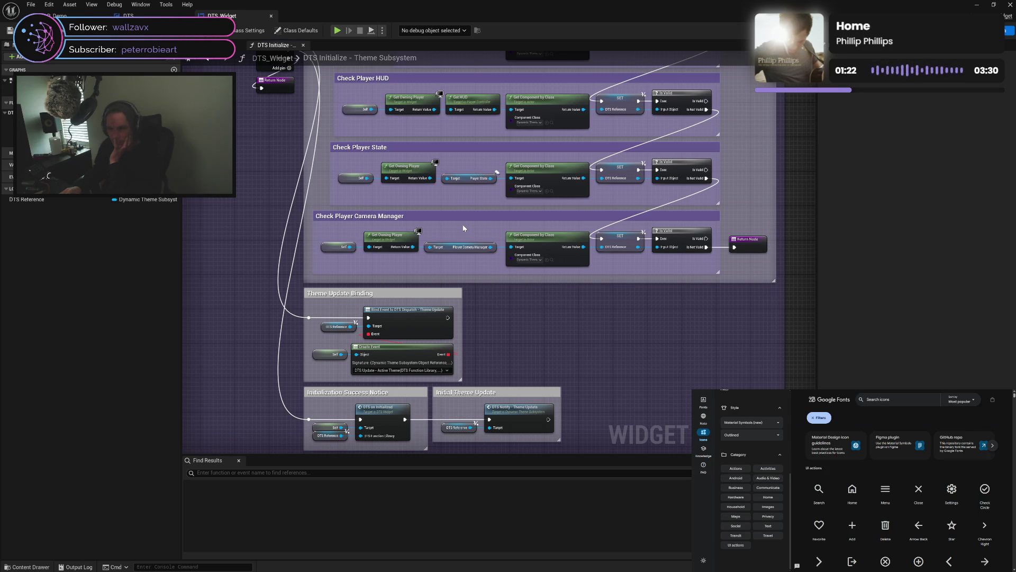
pyautogui.moveTo(464, 228)
pyautogui.mouseDown()
pyautogui.moveTo(535, 249)
pyautogui.moveTo(547, 224)
pyautogui.mouseUp()
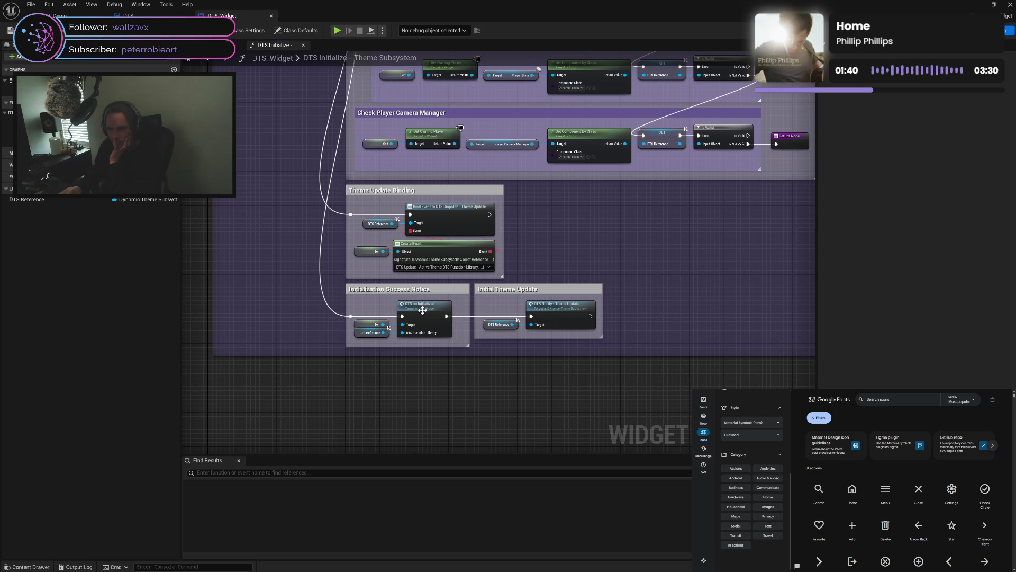
# Compare that function with the EventGraph, then open the DTS On Initialized function
pyautogui.moveTo(423, 310)
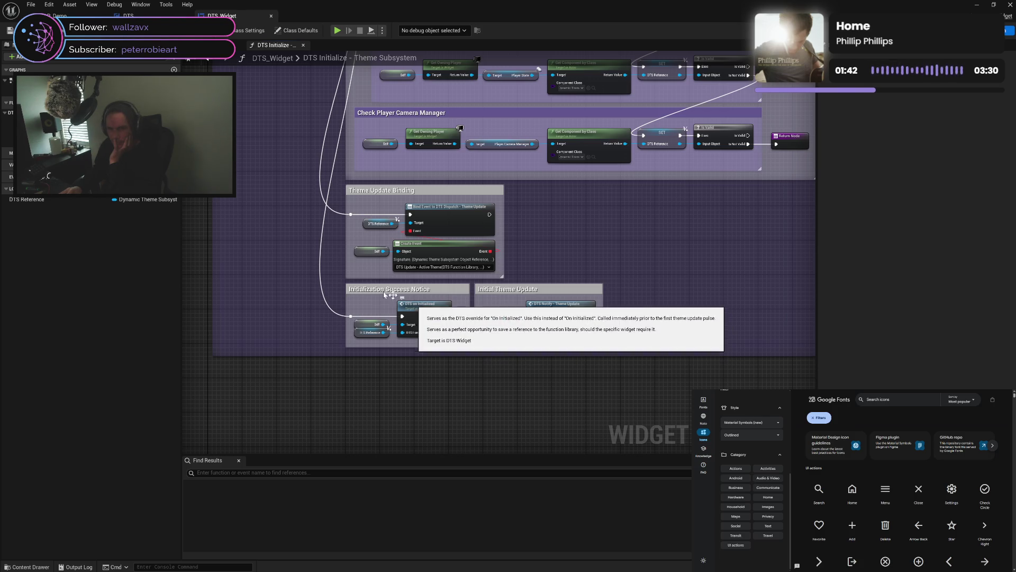
pyautogui.click(233, 46)
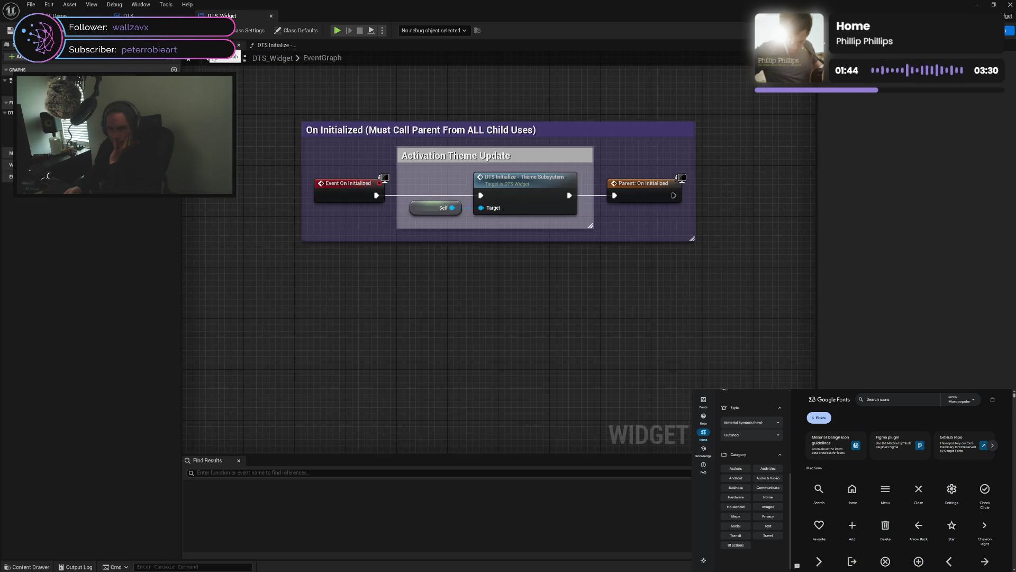
pyautogui.click(273, 47)
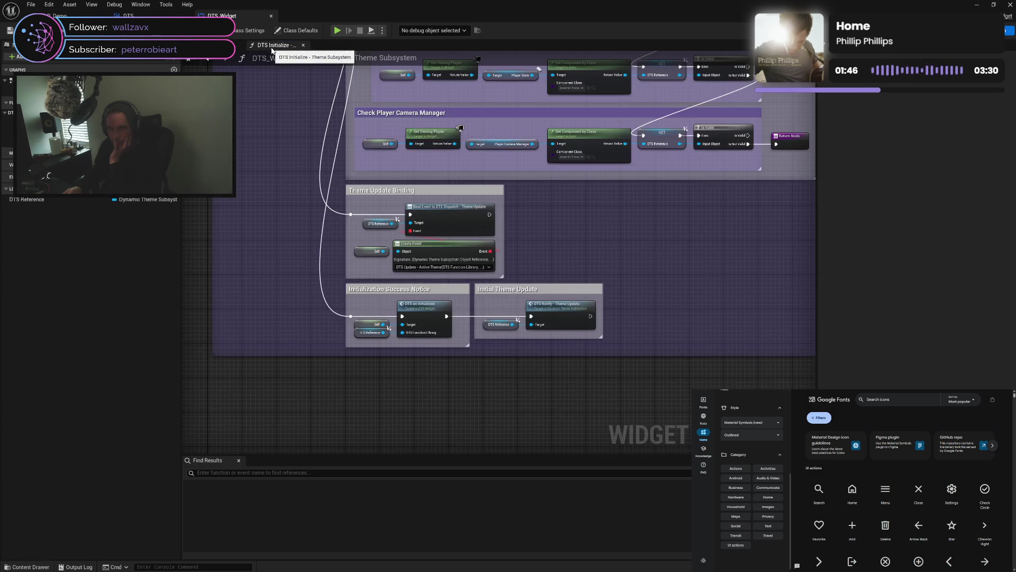
pyautogui.click(233, 46)
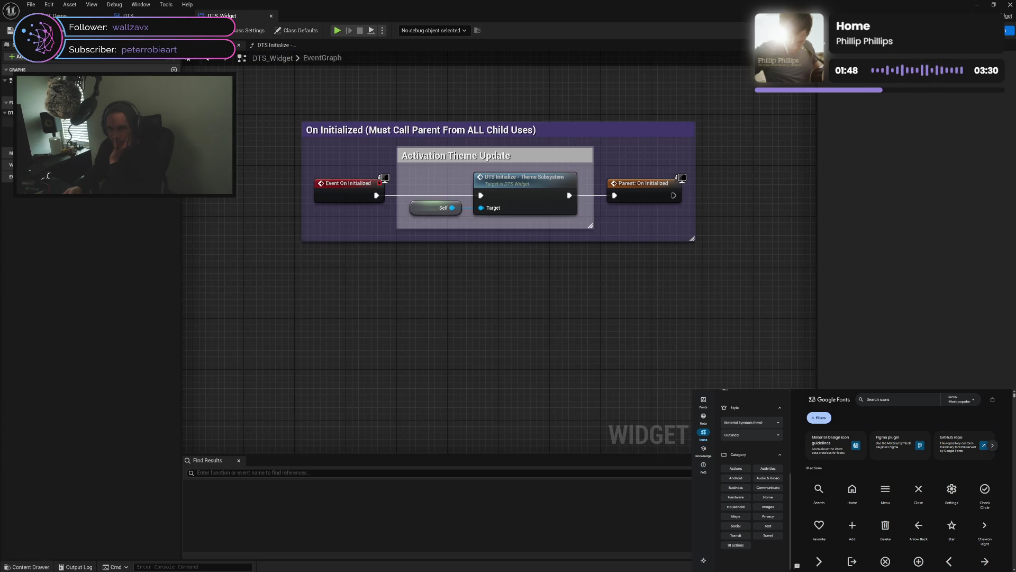
pyautogui.doubleClick(53, 132)
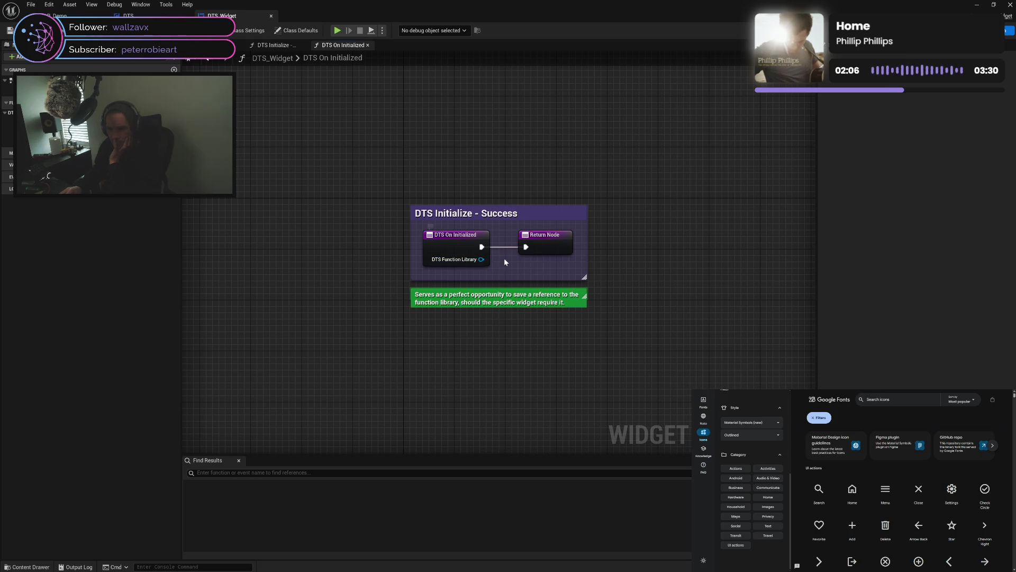
# Flip between the open graphs, then open DTS Update - Active Theme centred on its Theme Update comment
pyautogui.click(276, 45)
pyautogui.click(233, 45)
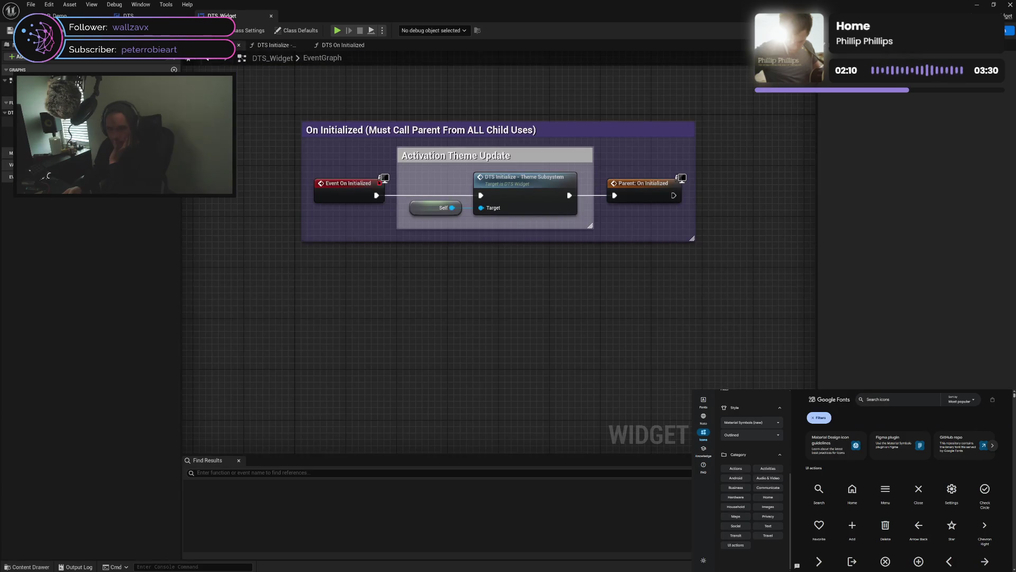
pyautogui.click(282, 46)
pyautogui.click(339, 45)
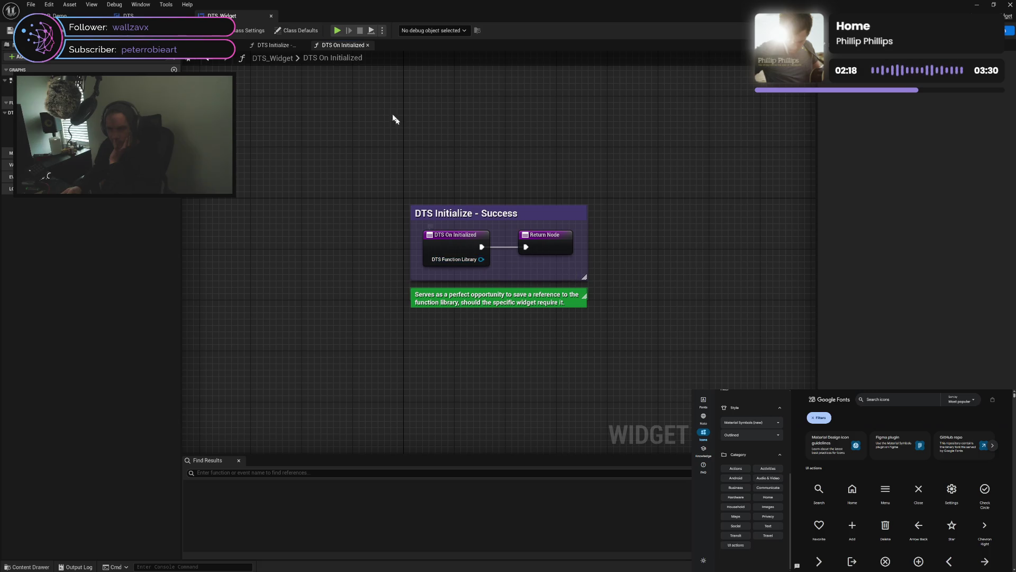
pyautogui.click(273, 45)
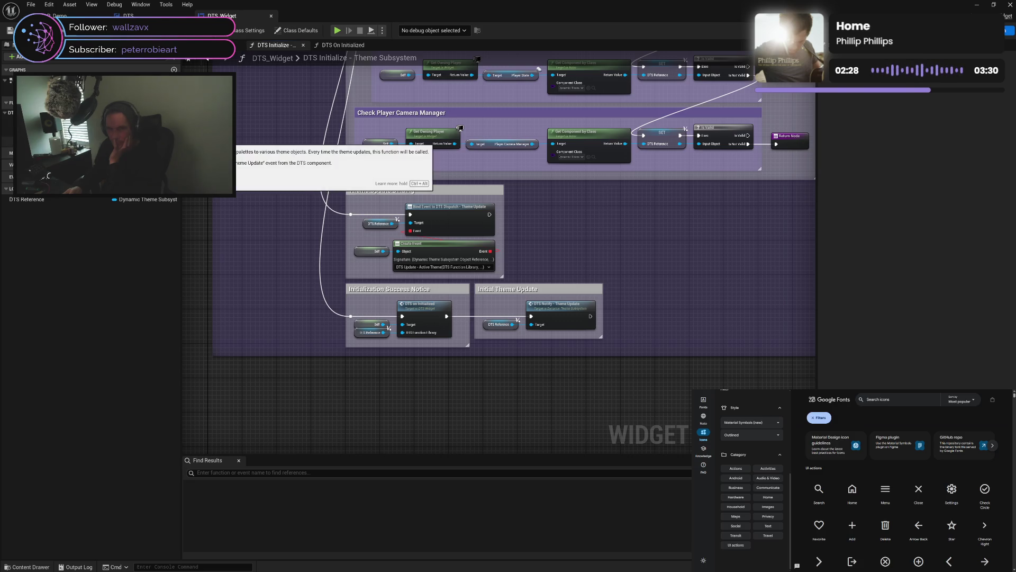
pyautogui.doubleClick(418, 251)
pyautogui.moveTo(324, 175); pyautogui.dragTo(346, 189)
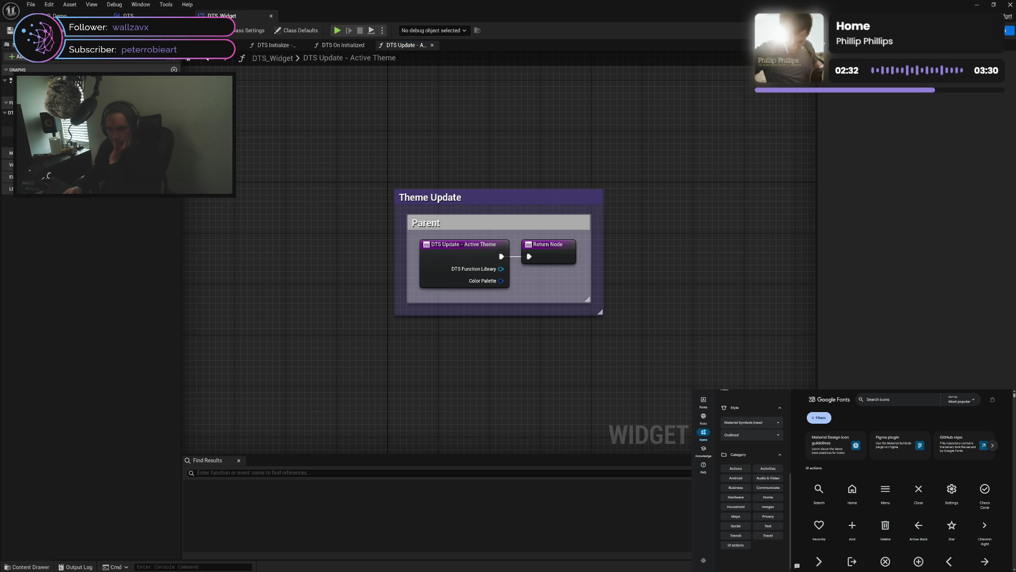
# Revisit DTS On Initialized, then add a Break DTS Palette node off the Color Palette output
pyautogui.doubleClick(80, 132)
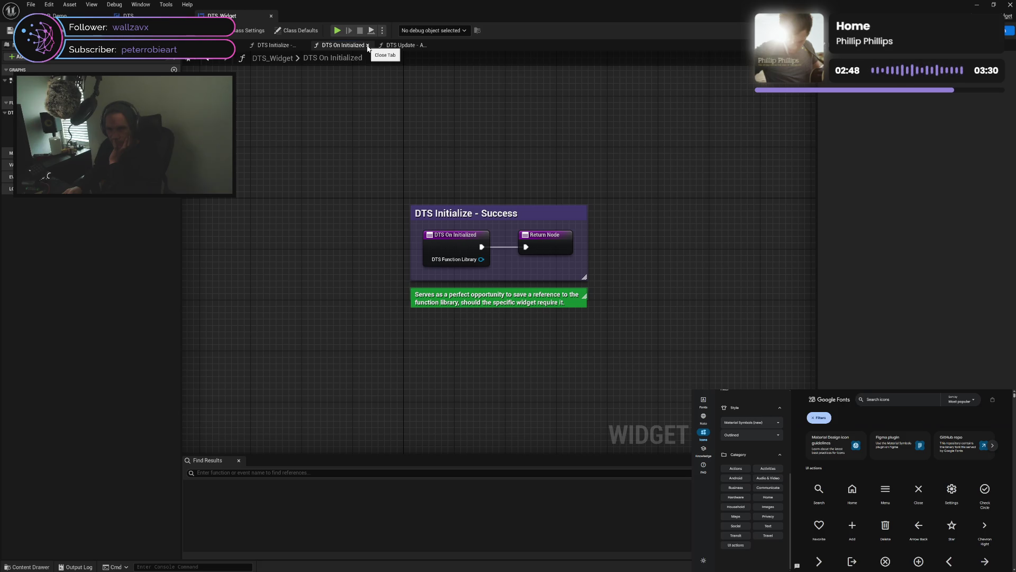
pyautogui.click(402, 47)
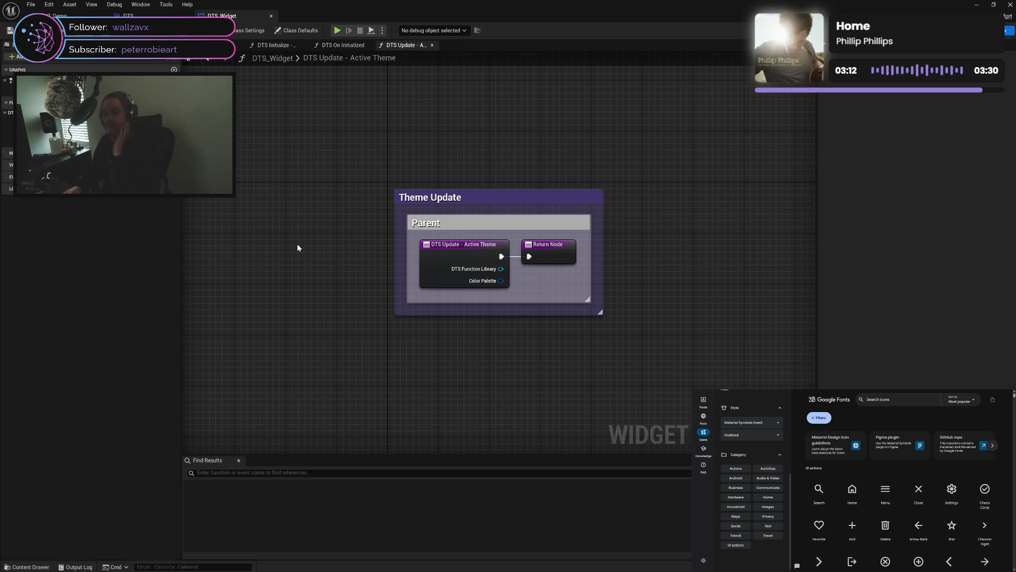
pyautogui.moveTo(501, 281); pyautogui.dragTo(542, 337)
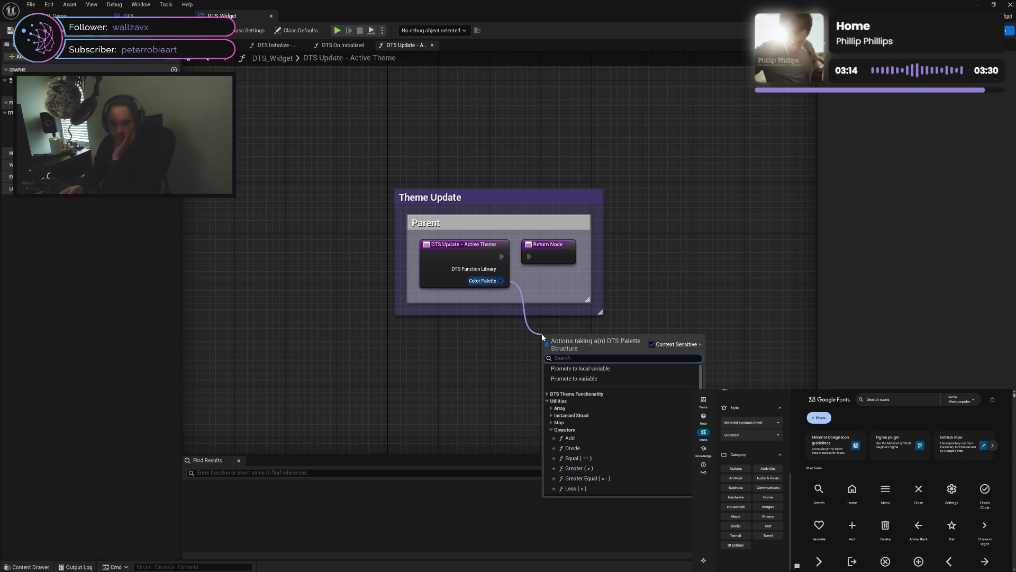
pyautogui.write('br')
pyautogui.press('Return')
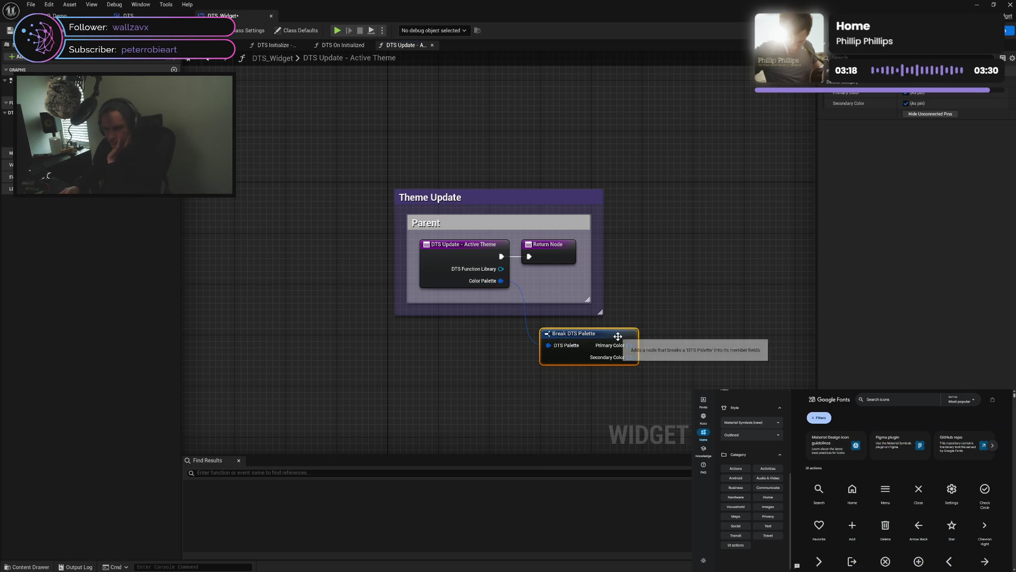
pyautogui.moveTo(621, 336); pyautogui.dragTo(595, 317)
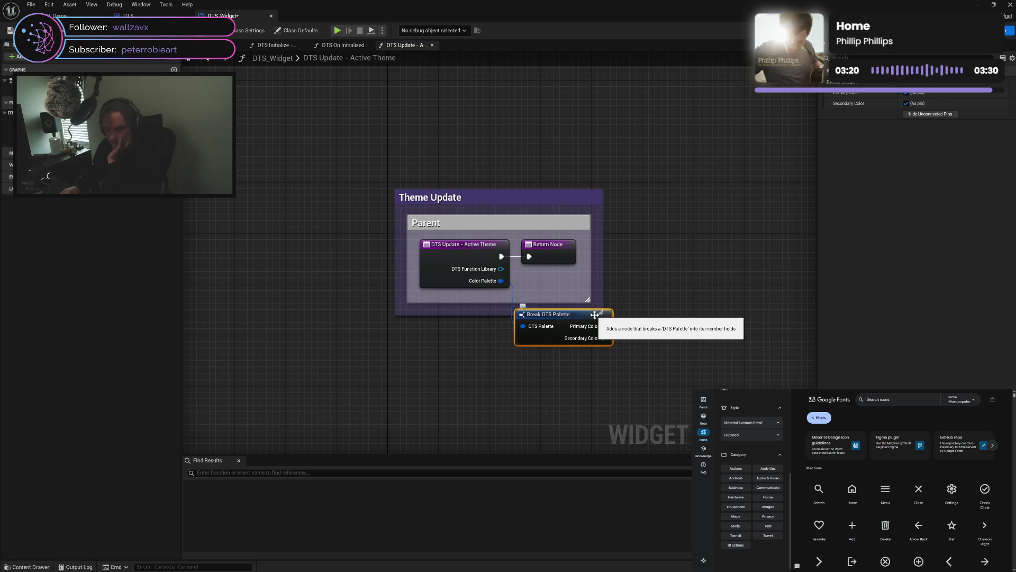
# Delete the Break DTS Palette node, save DTS_Widget, and close the Active Theme graph
pyautogui.press('Delete')
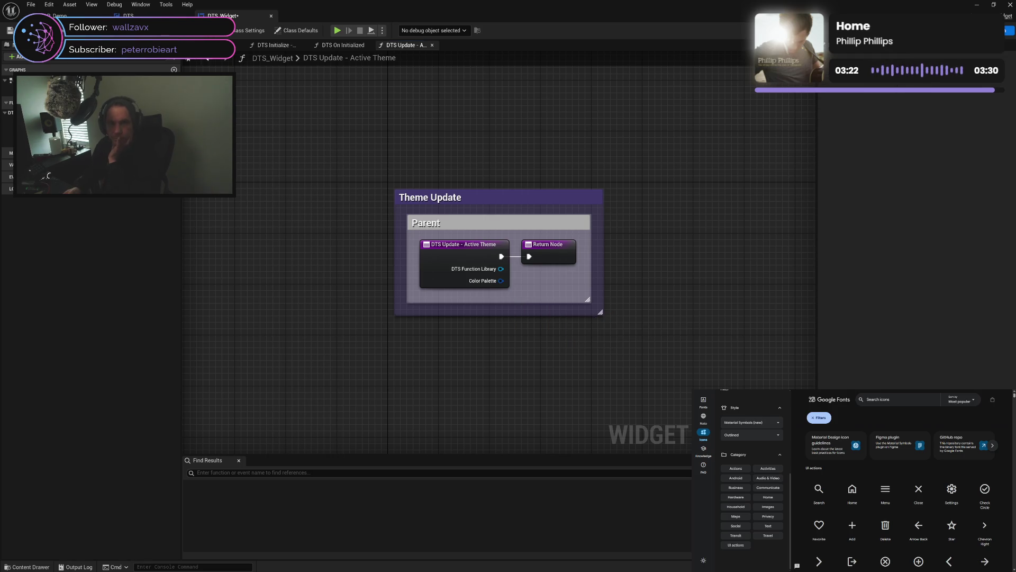
pyautogui.hotkey('ctrl', 's')
pyautogui.click(433, 45)
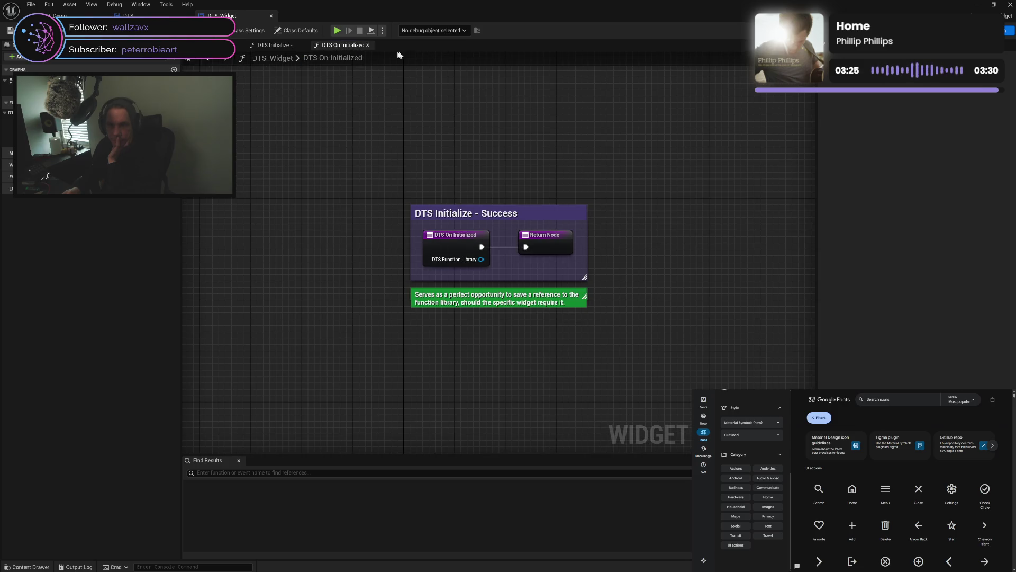
# Close the DTS On Initialized and DTS Initialize tabs, recentre the On Initialized comment, then return to the DTS blueprint
pyautogui.click(368, 45)
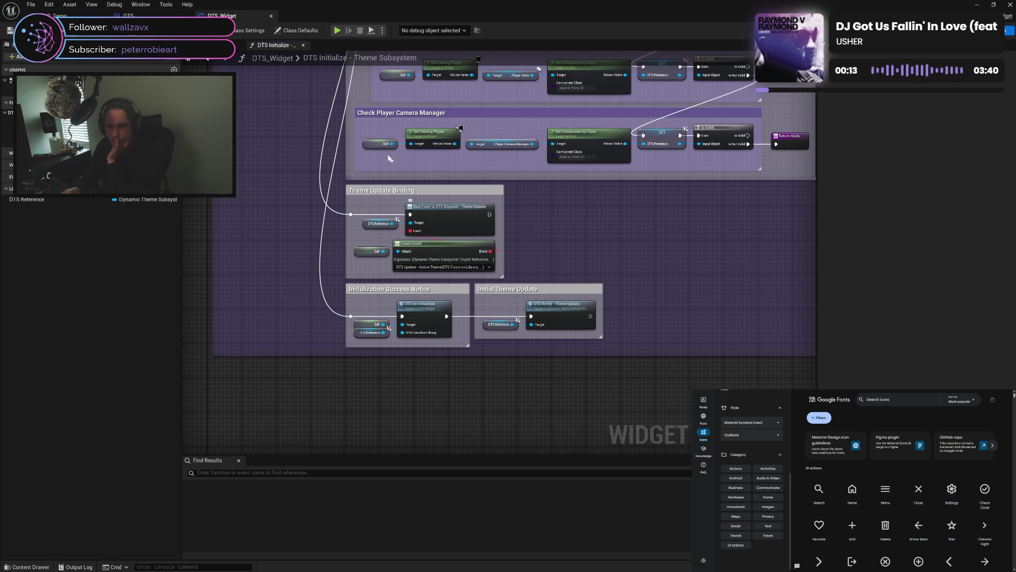
pyautogui.click(303, 45)
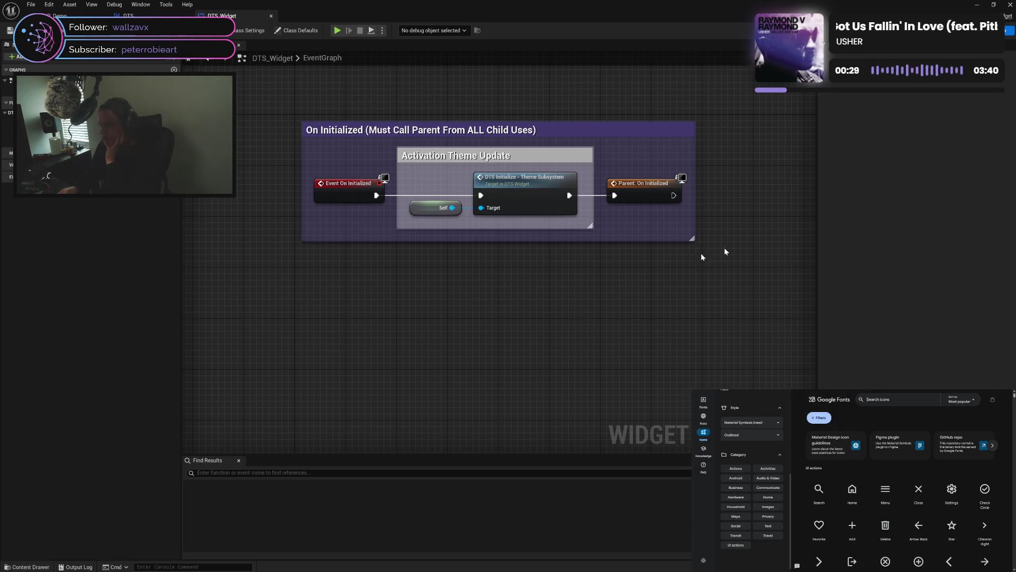
pyautogui.moveTo(617, 287)
pyautogui.mouseDown()
pyautogui.moveTo(595, 295)
pyautogui.moveTo(658, 274)
pyautogui.moveTo(574, 261)
pyautogui.moveTo(520, 272)
pyautogui.mouseUp()
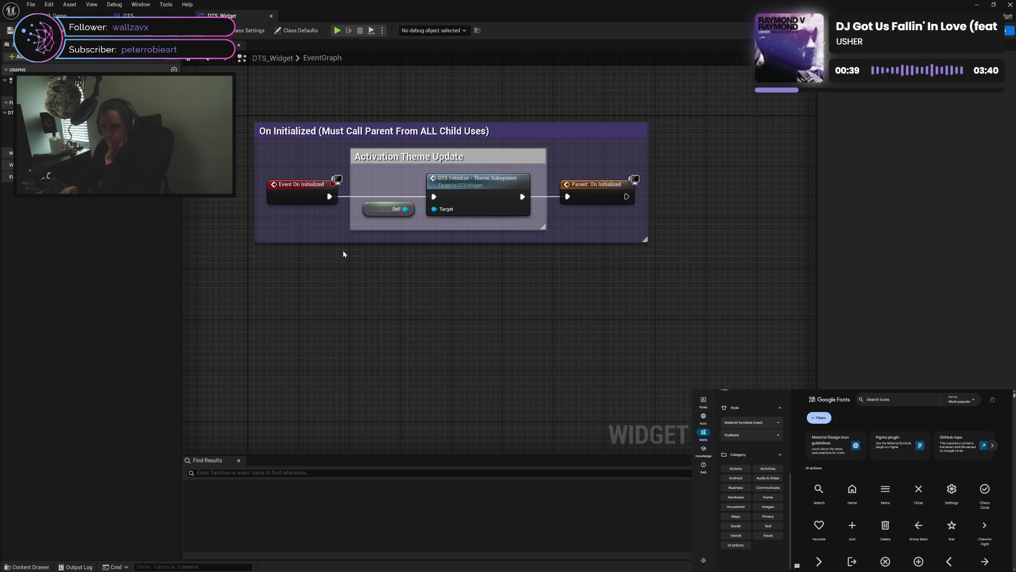
pyautogui.moveTo(343, 253); pyautogui.dragTo(362, 252)
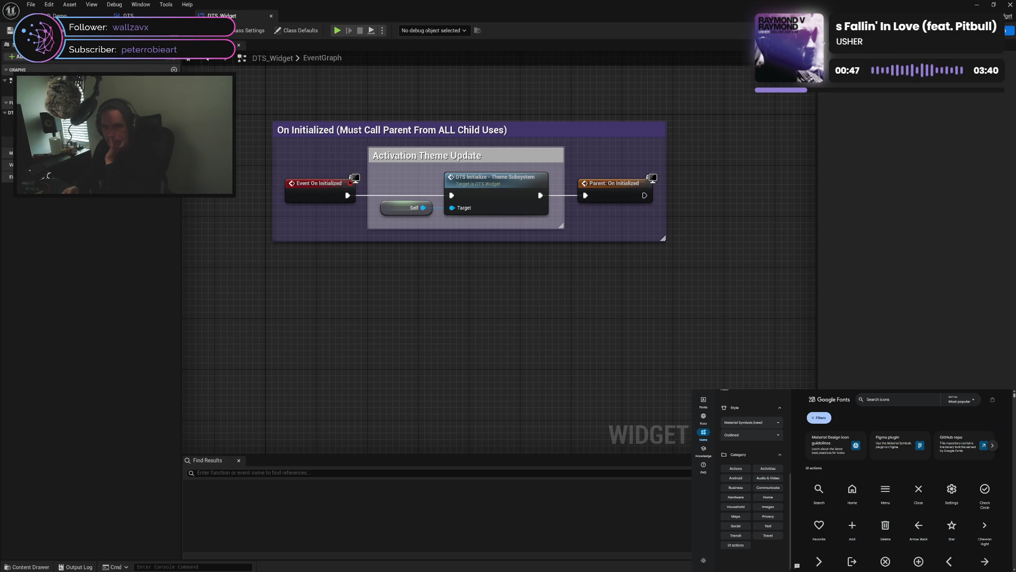
pyautogui.click(127, 16)
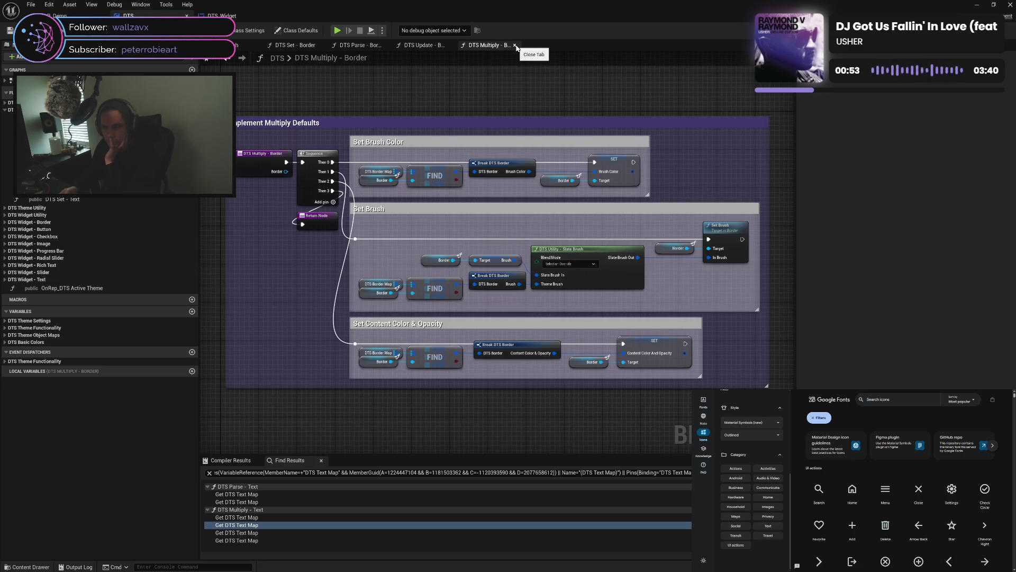
# Review DTS Update - Border's Set Brush Color group and Break DTS Border node, then return to Parse - Border
pyautogui.click(420, 46)
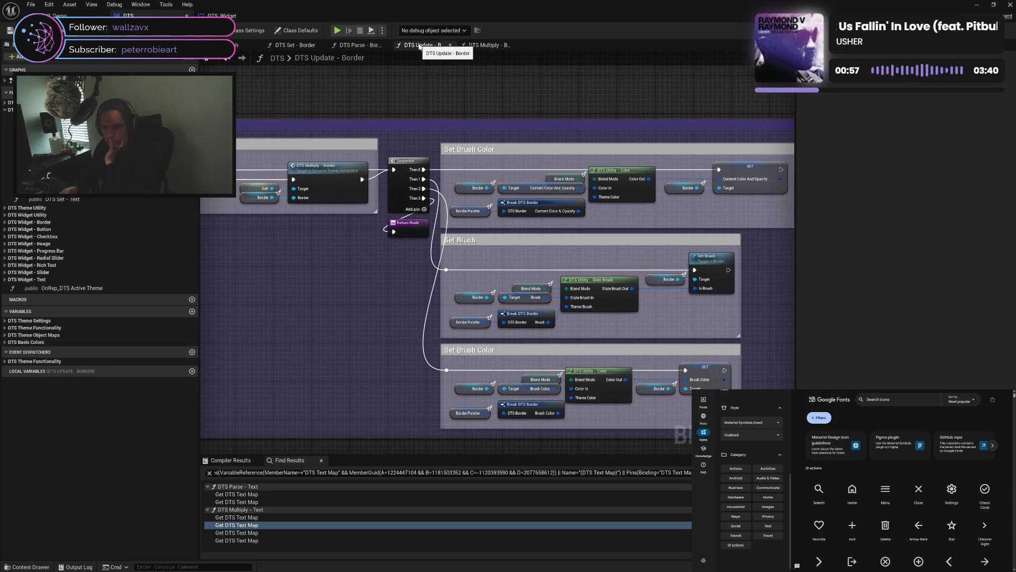
pyautogui.moveTo(560, 258)
pyautogui.mouseDown()
pyautogui.moveTo(494, 238)
pyautogui.moveTo(543, 234)
pyautogui.mouseUp()
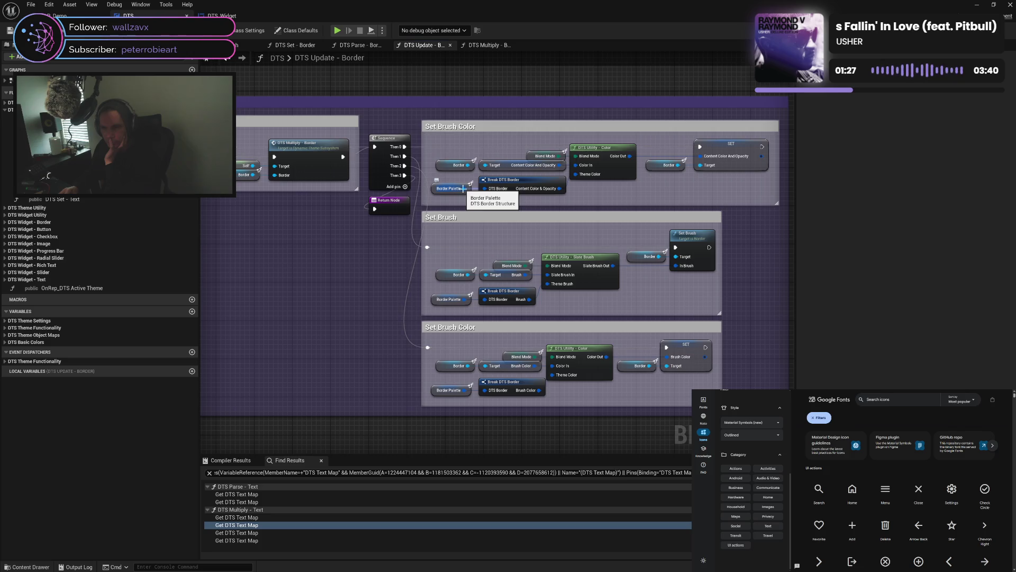
pyautogui.click(534, 179)
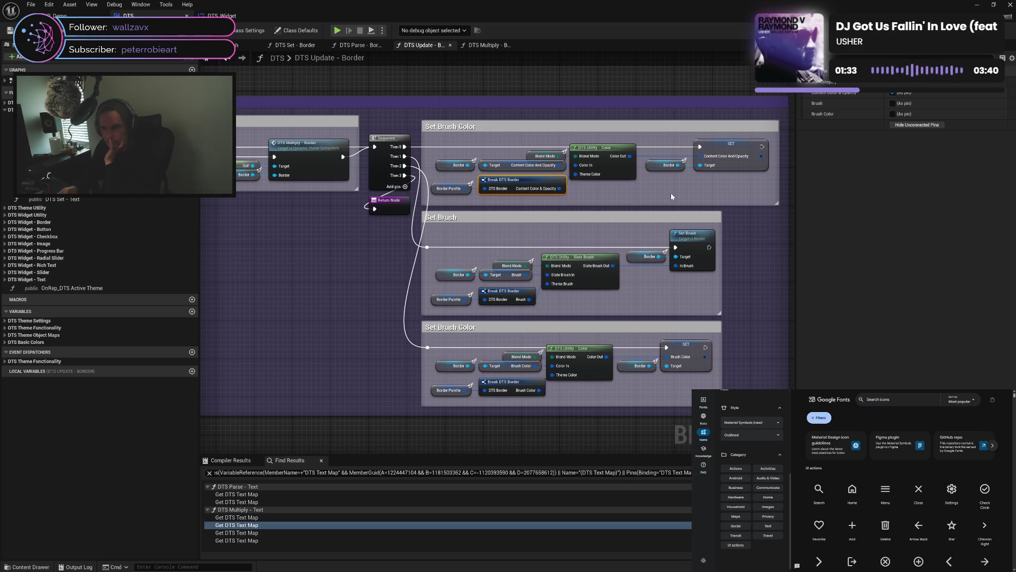
pyautogui.click(671, 196)
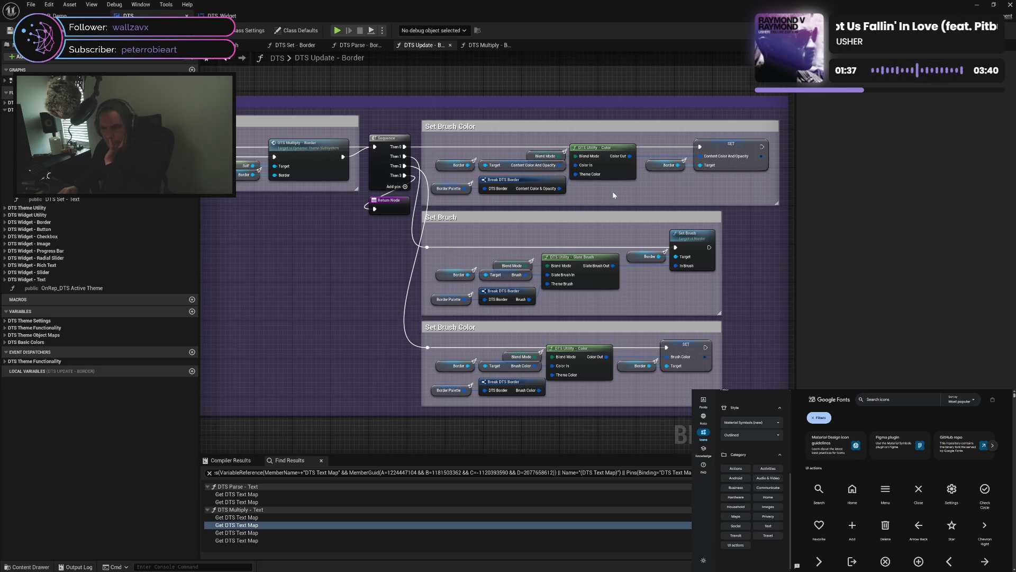
pyautogui.moveTo(498, 199); pyautogui.dragTo(631, 199)
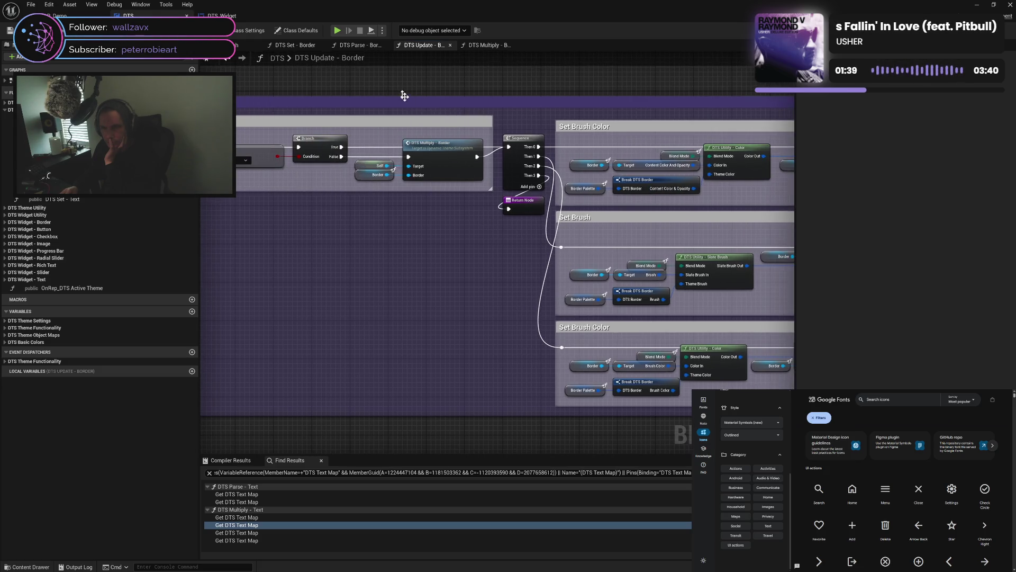
pyautogui.click(370, 46)
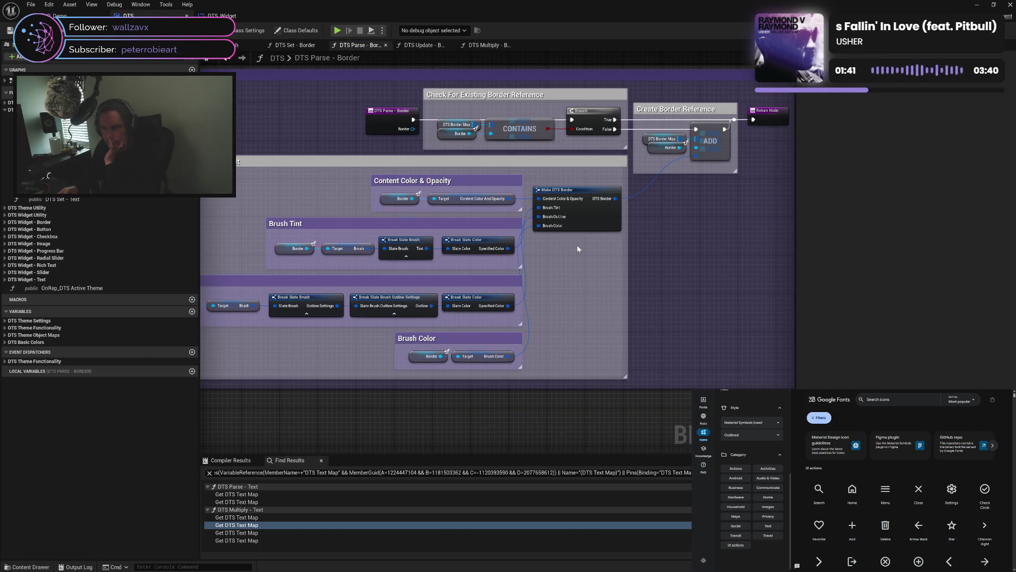
pyautogui.moveTo(579, 249)
pyautogui.mouseDown()
pyautogui.moveTo(672, 206)
pyautogui.moveTo(613, 234)
pyautogui.mouseUp()
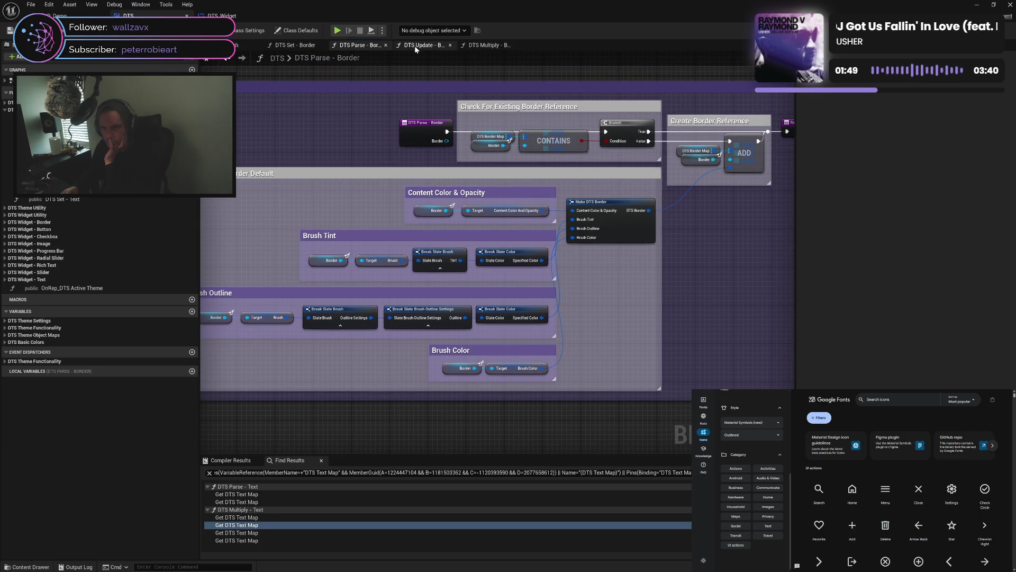
pyautogui.click(415, 45)
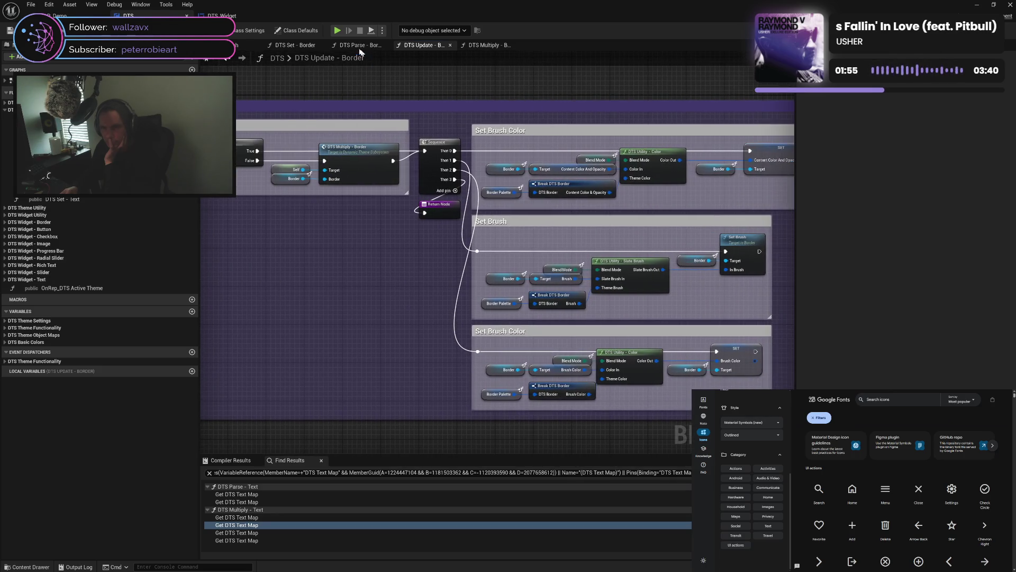
pyautogui.click(357, 46)
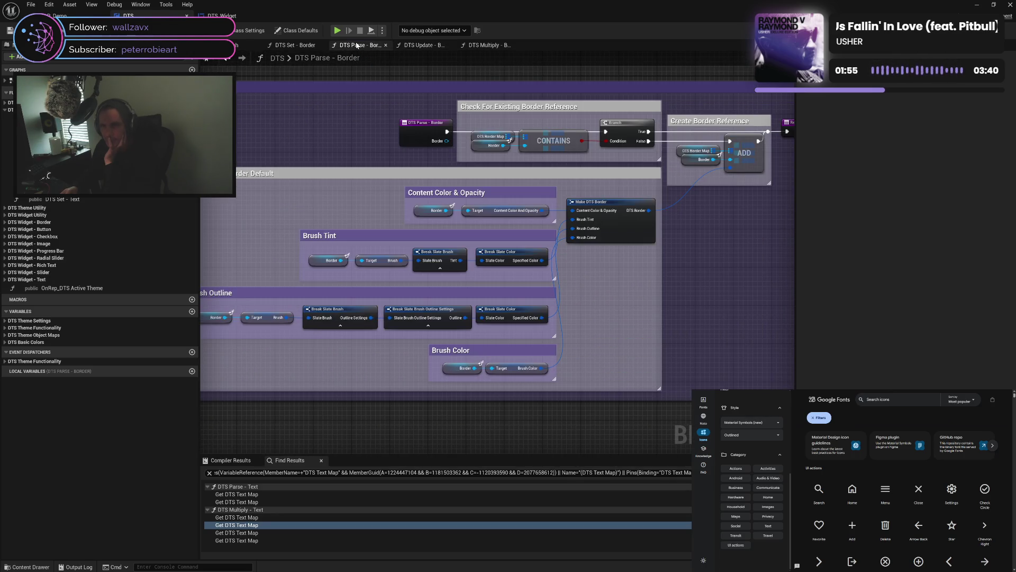
pyautogui.click(305, 48)
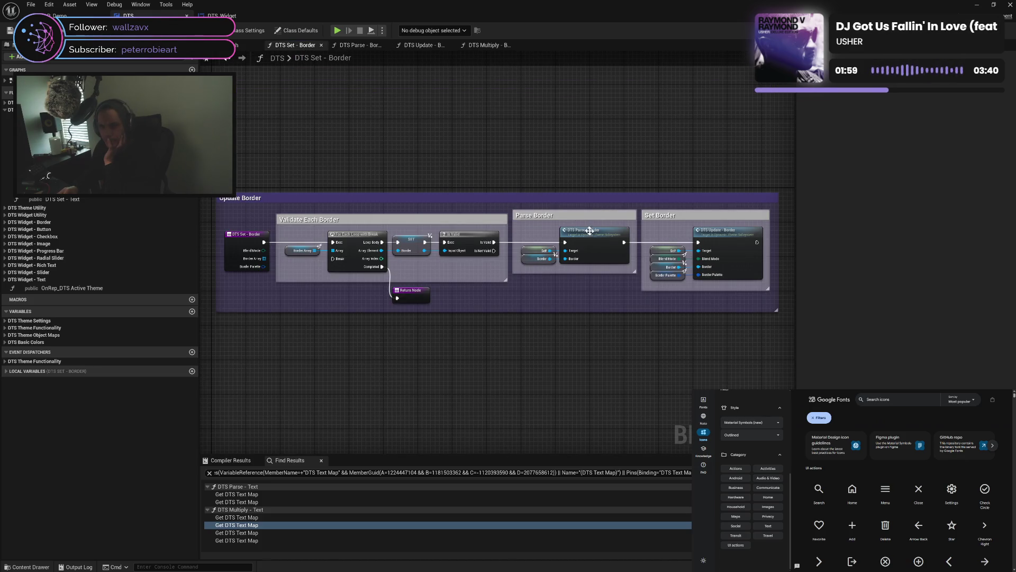
pyautogui.click(365, 46)
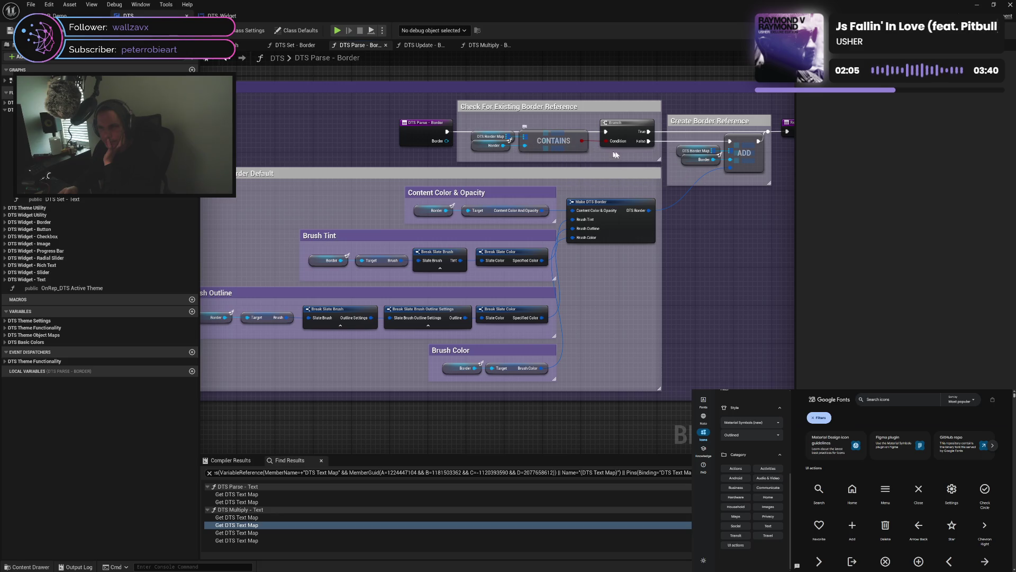
pyautogui.moveTo(748, 220)
pyautogui.mouseDown()
pyautogui.moveTo(627, 221)
pyautogui.moveTo(674, 217)
pyautogui.mouseUp()
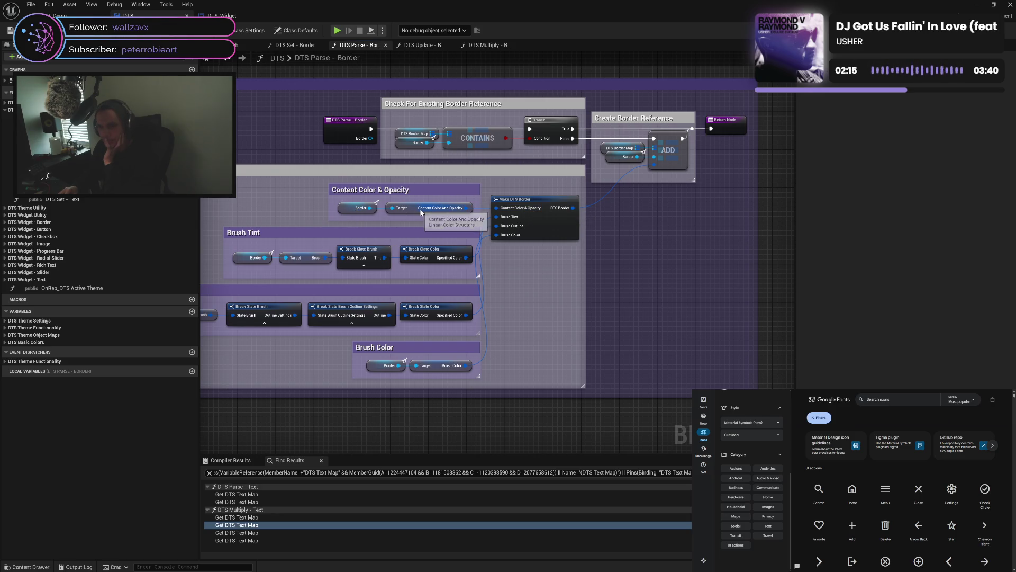
pyautogui.click(366, 252)
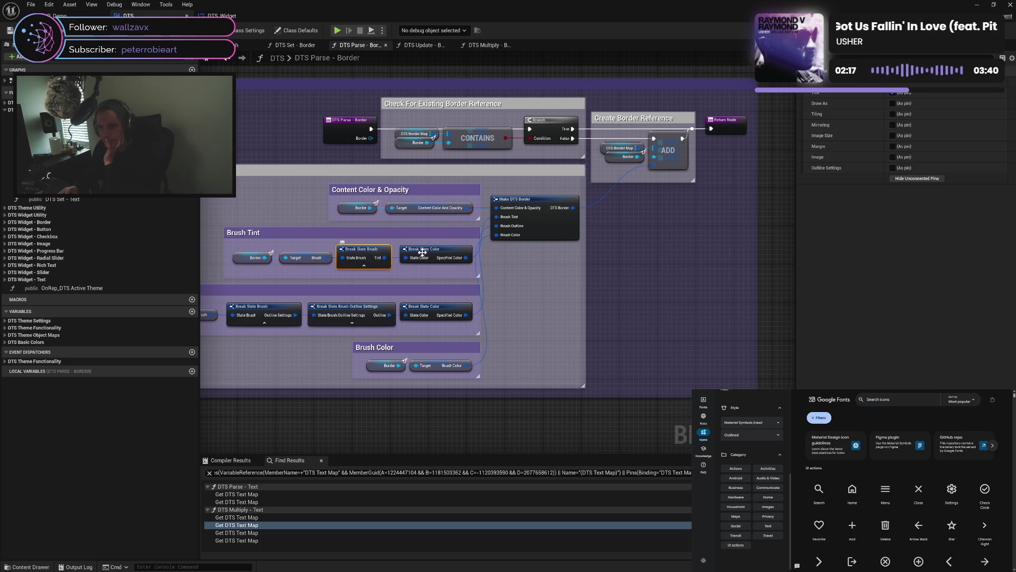
pyautogui.click(432, 249)
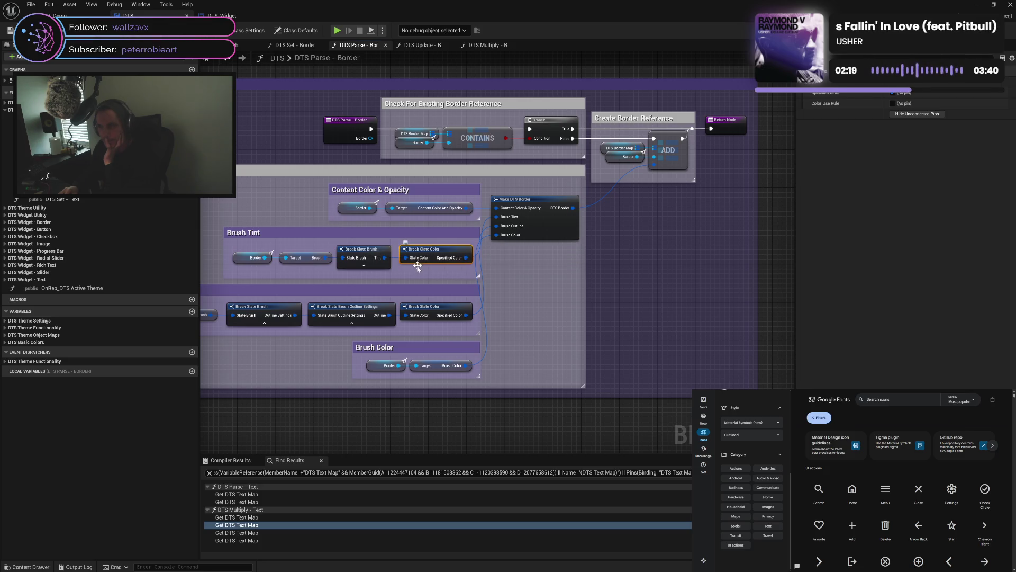
pyautogui.click(270, 307)
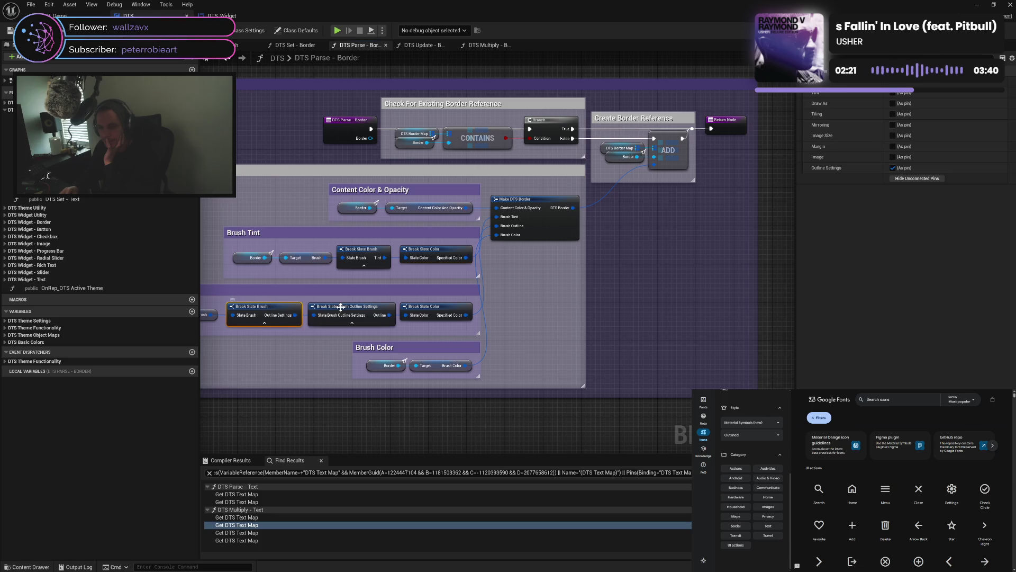
pyautogui.click(341, 307)
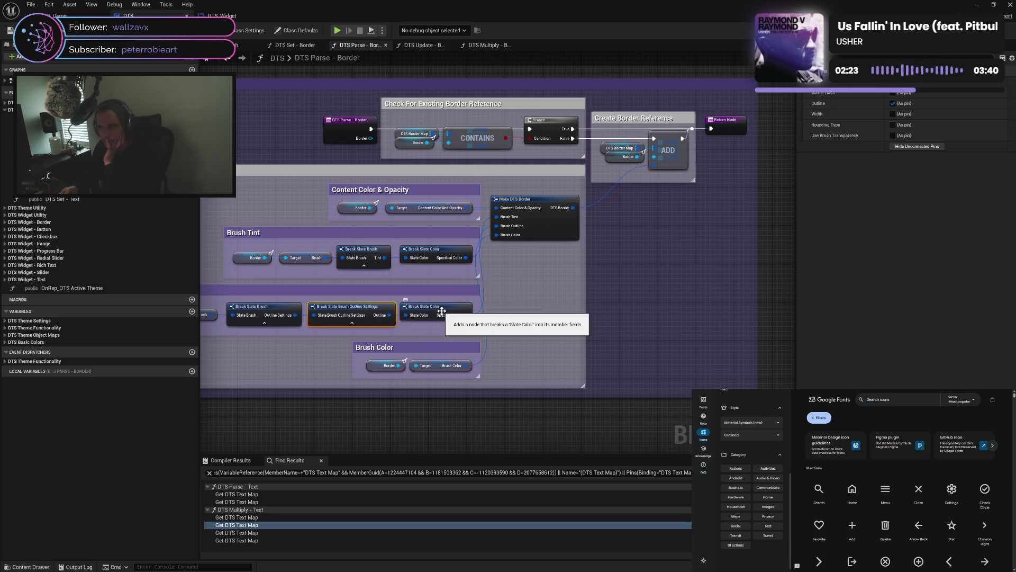
pyautogui.click(442, 311)
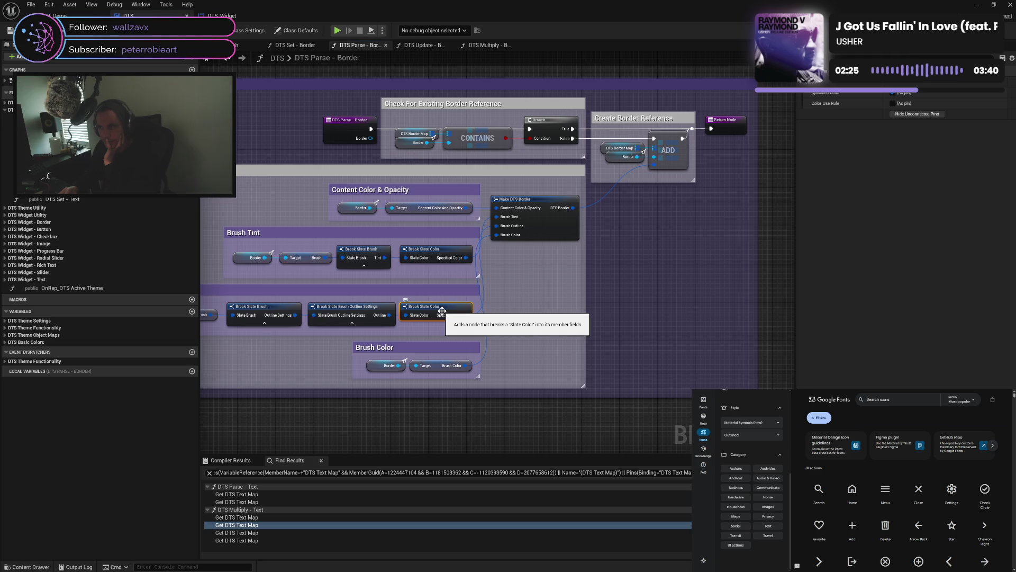
pyautogui.click(442, 366)
pyautogui.click(589, 339)
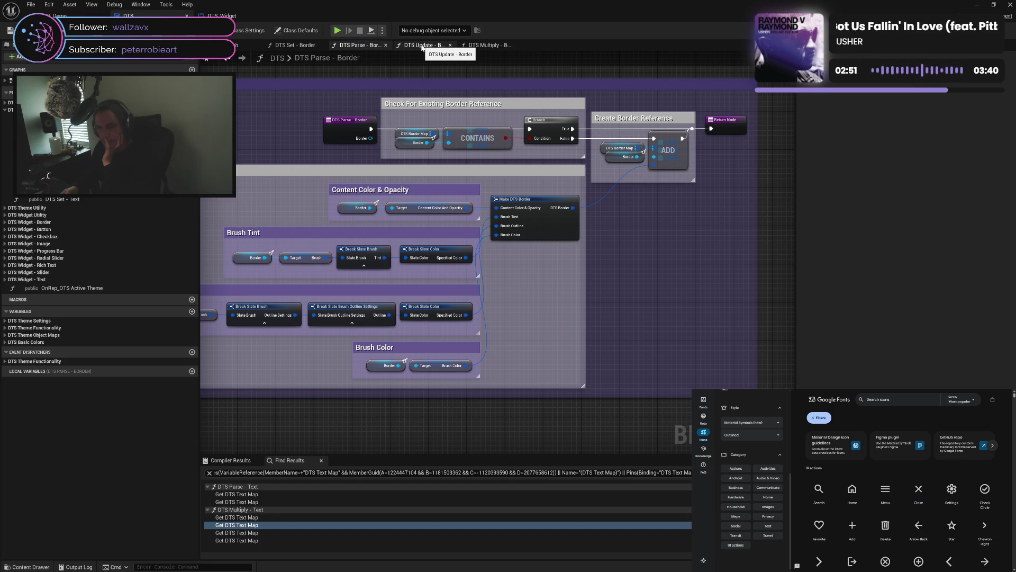
# Cycle through the Set, Parse and Multiply Border graphs, reviewing Update - Border's Blend Mode Check section
pyautogui.click(422, 47)
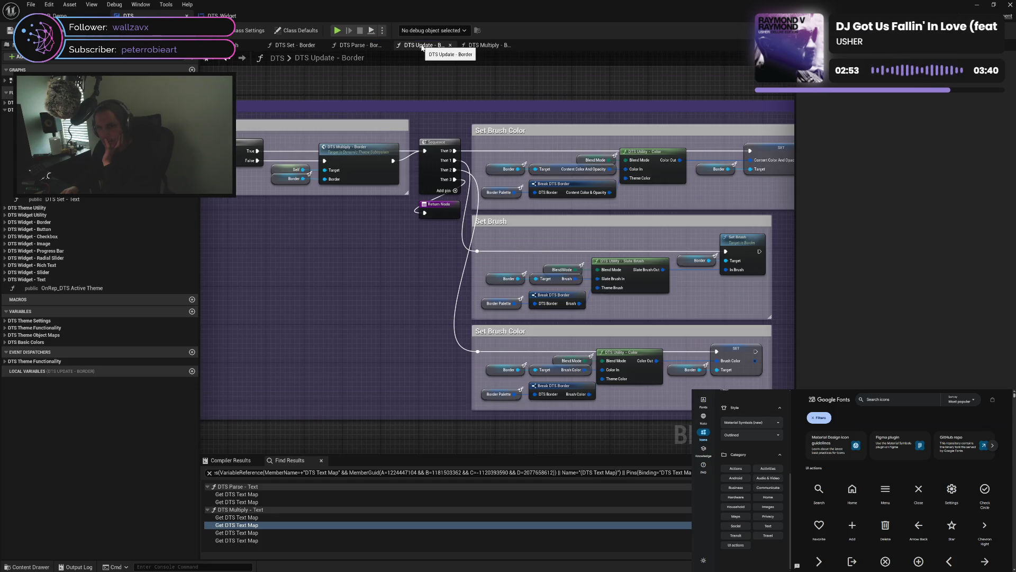
pyautogui.click(306, 46)
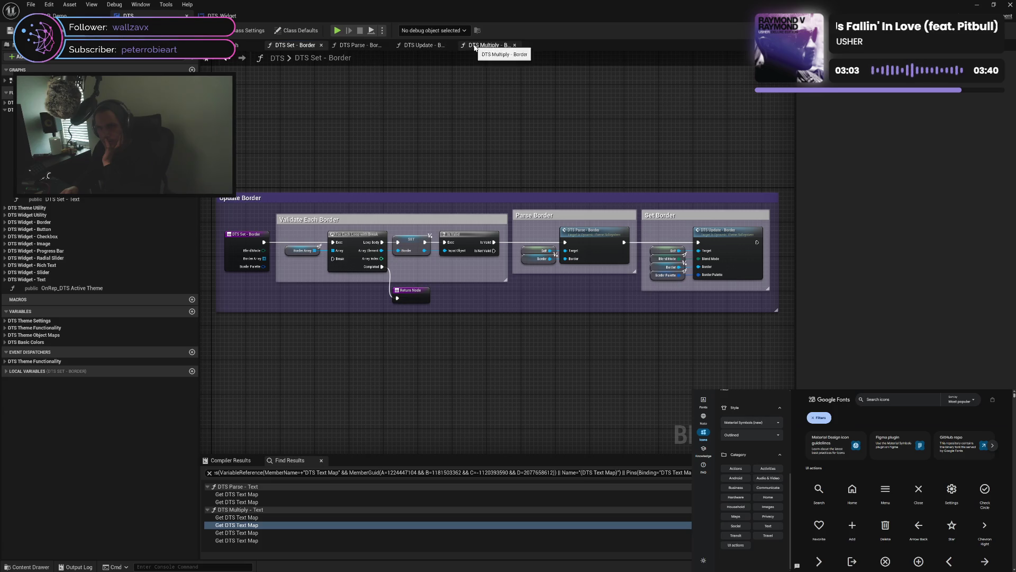
pyautogui.click(425, 48)
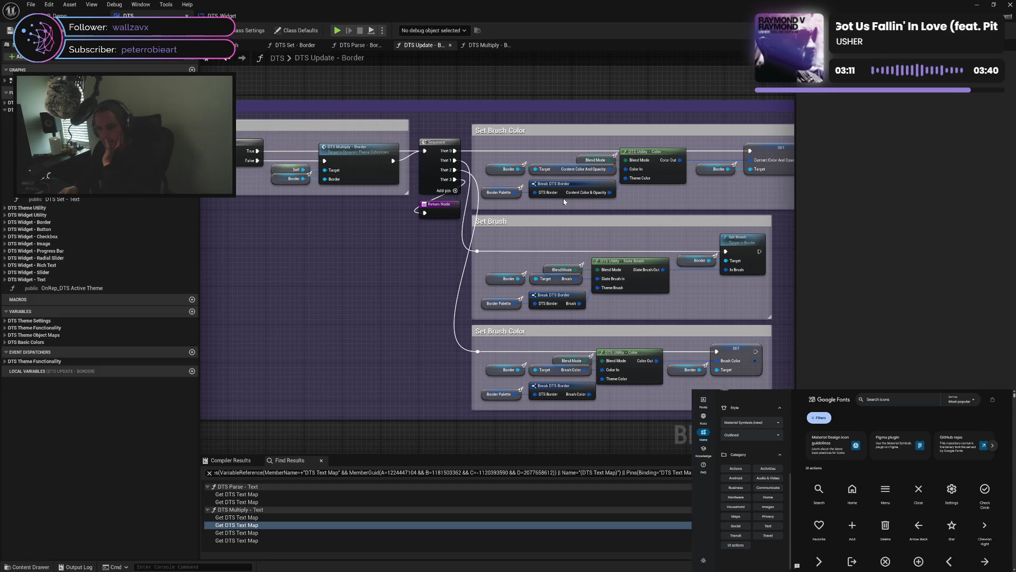
pyautogui.moveTo(564, 201)
pyautogui.mouseDown()
pyautogui.moveTo(591, 245)
pyautogui.moveTo(636, 240)
pyautogui.mouseUp()
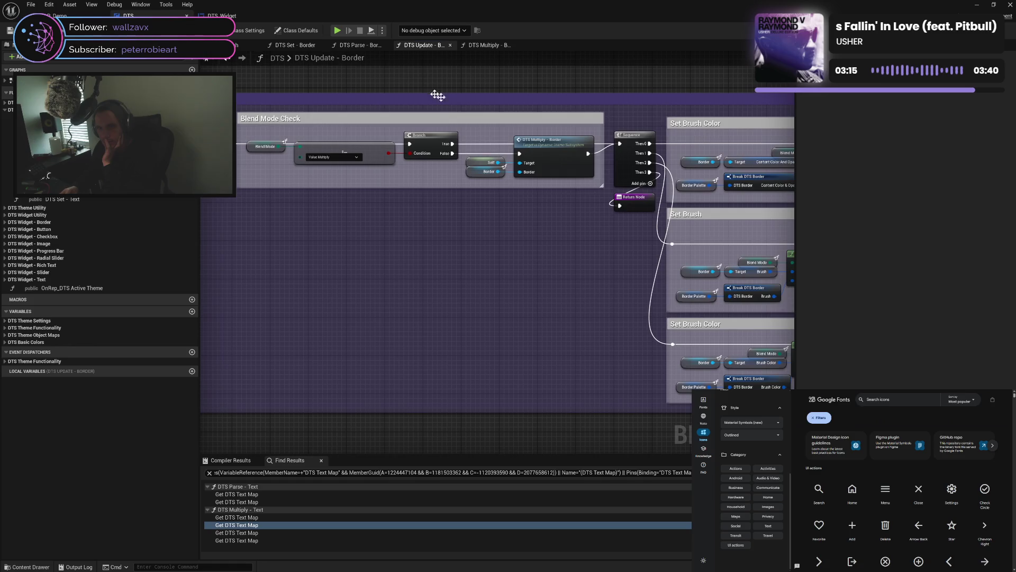
pyautogui.click(364, 46)
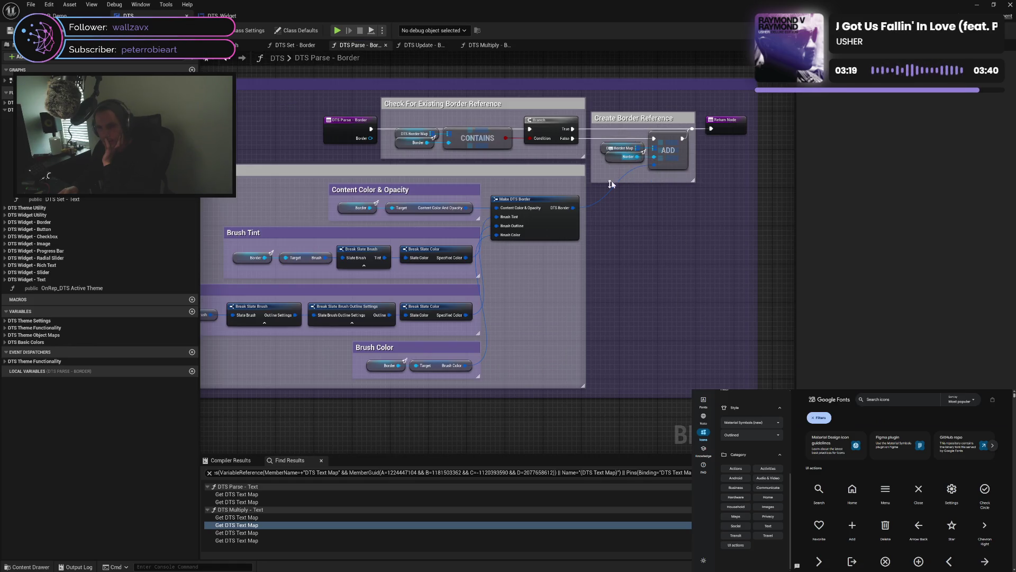
pyautogui.click(421, 46)
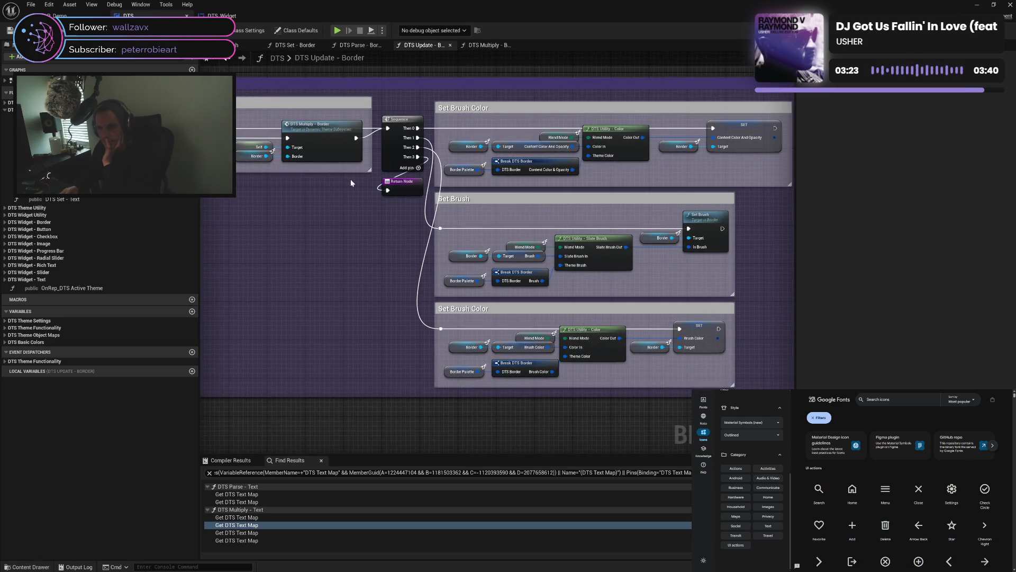
pyautogui.moveTo(493, 209); pyautogui.dragTo(515, 219)
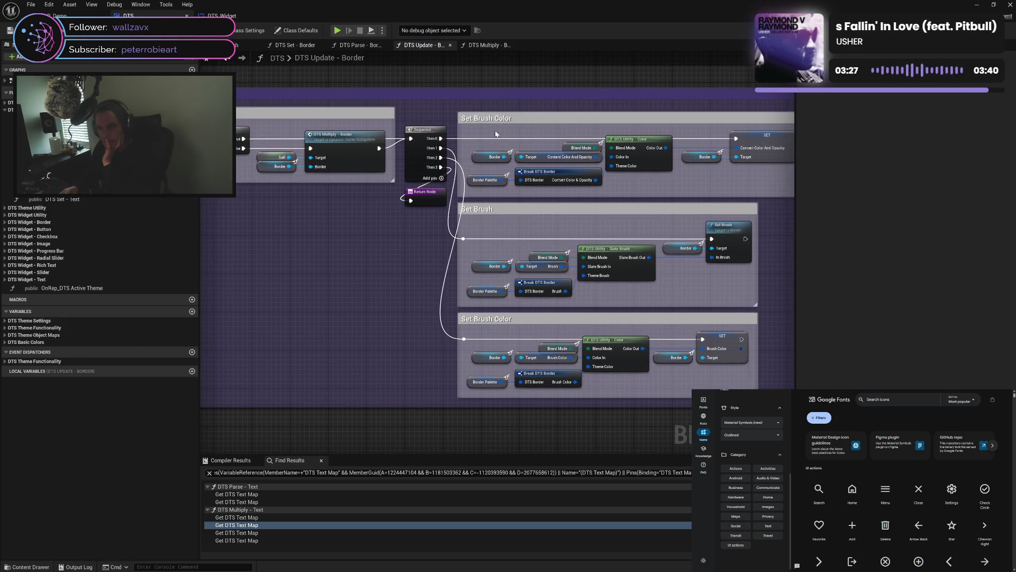
pyautogui.click(485, 46)
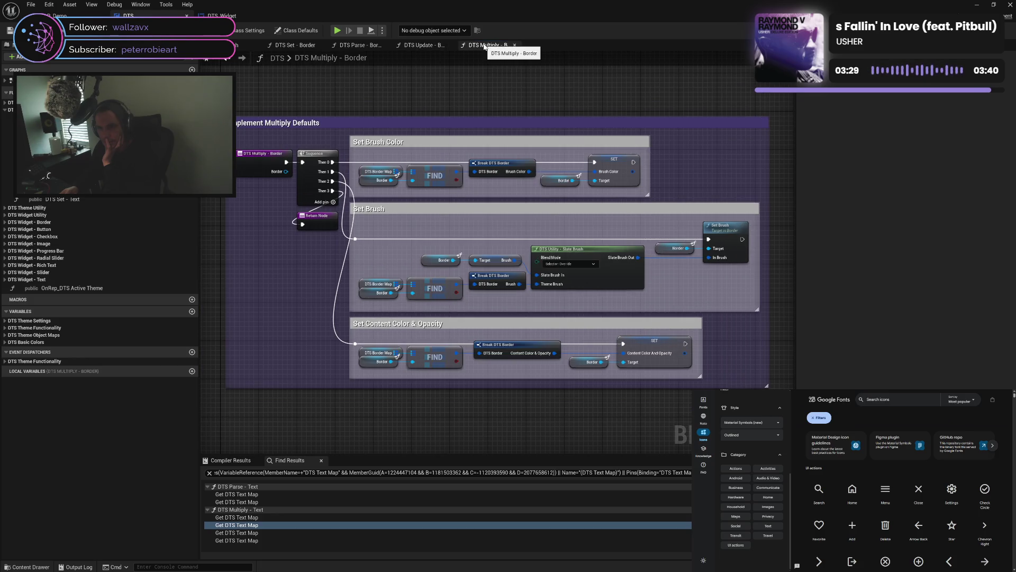
pyautogui.click(426, 45)
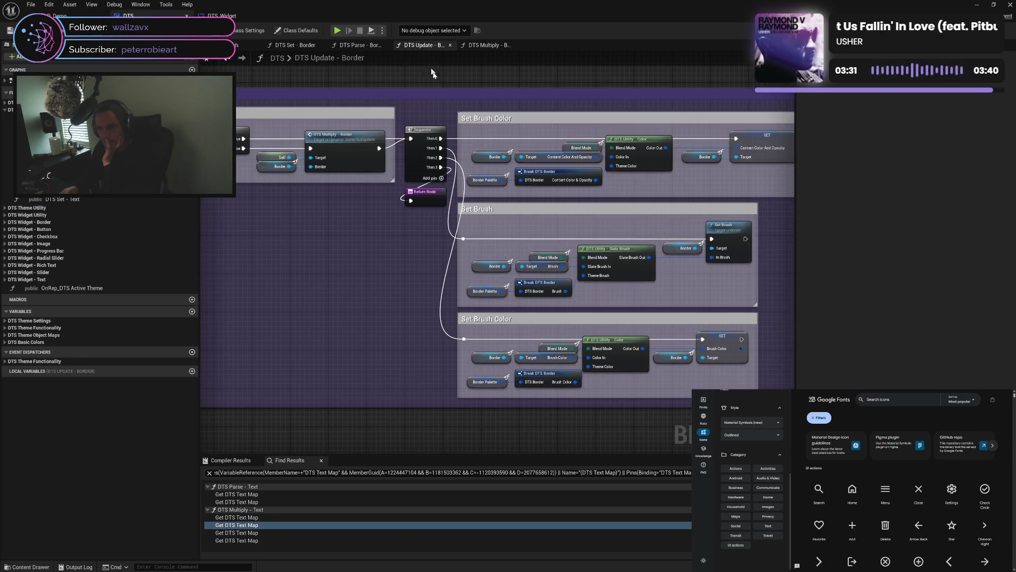
pyautogui.moveTo(562, 232); pyautogui.dragTo(507, 233)
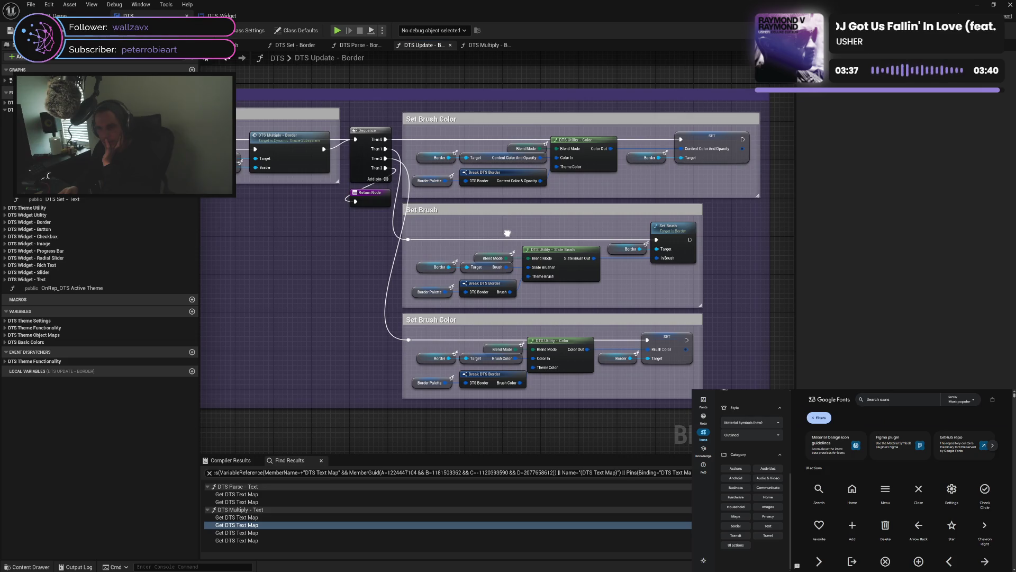
# Open DTS Utility - Color, pan through its three Conversion sections, then return to Multiply - Border
pyautogui.doubleClick(603, 163)
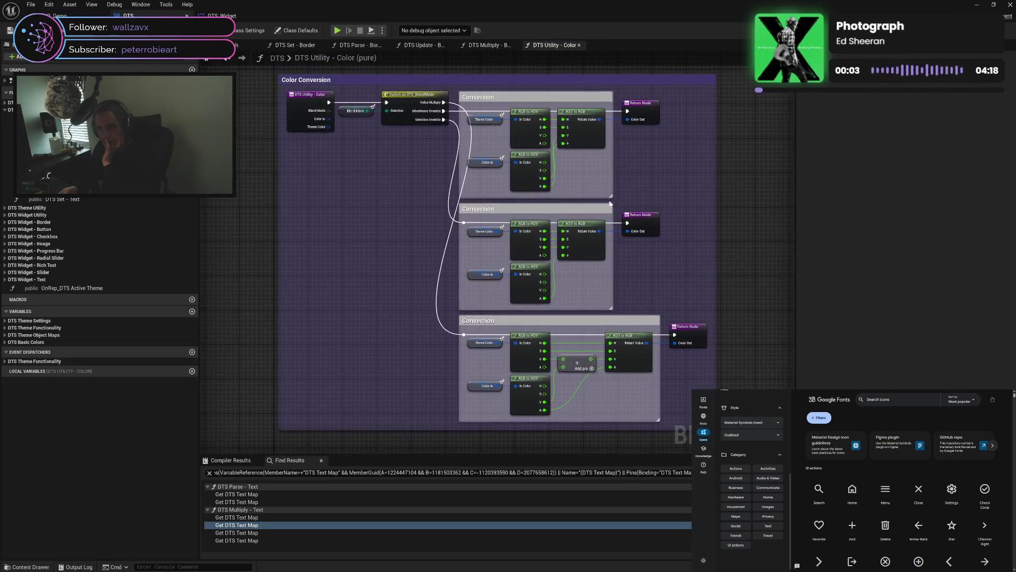
pyautogui.scroll(3, 617, 192)
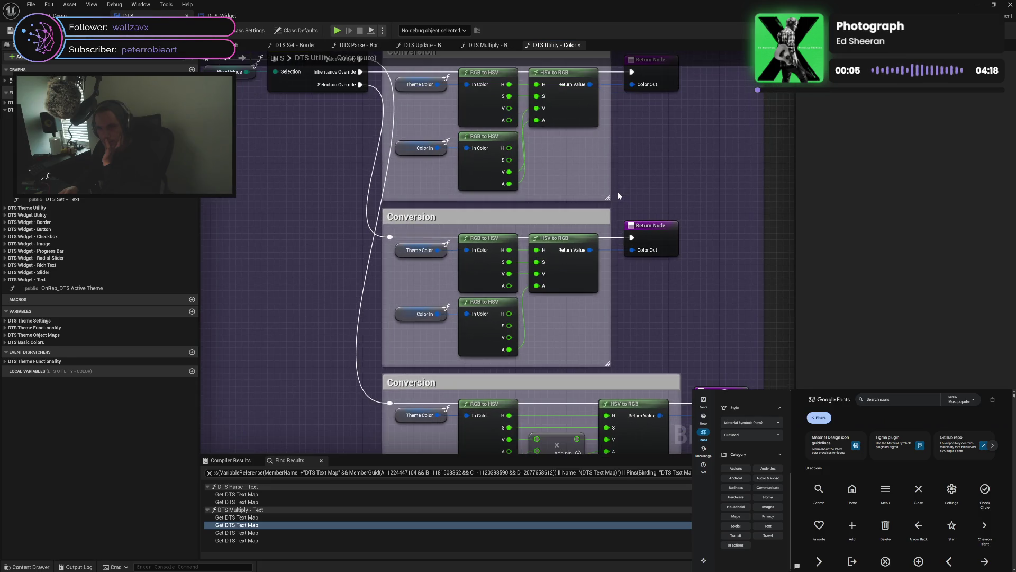
pyautogui.scroll(-1, 617, 191)
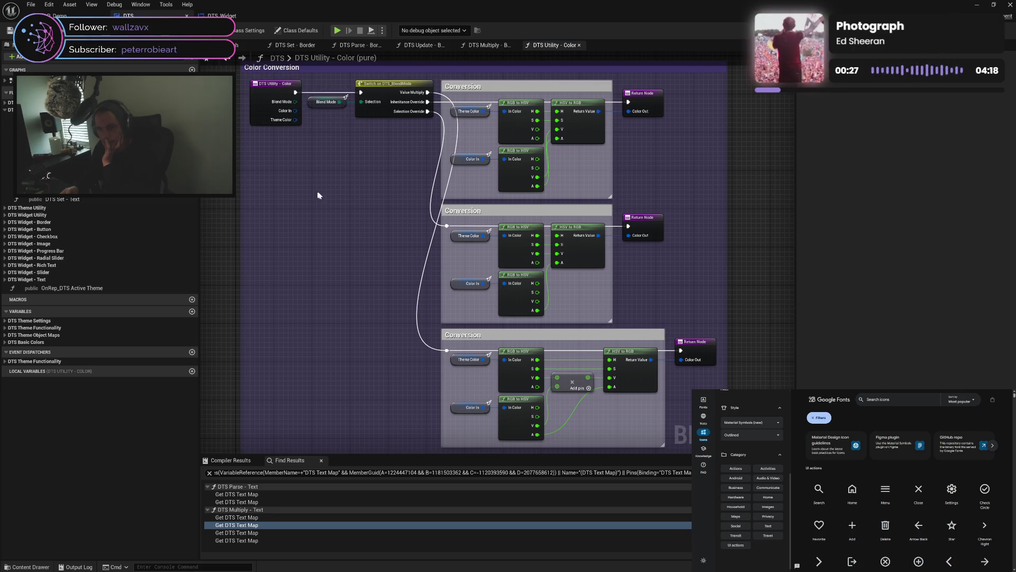
pyautogui.moveTo(432, 272); pyautogui.dragTo(419, 196)
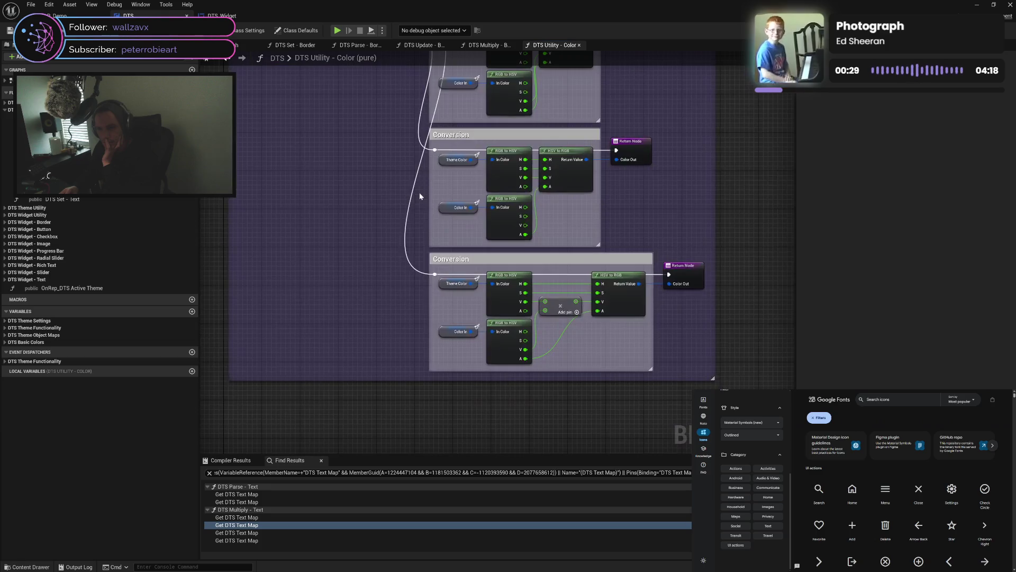
pyautogui.moveTo(614, 201); pyautogui.dragTo(618, 271)
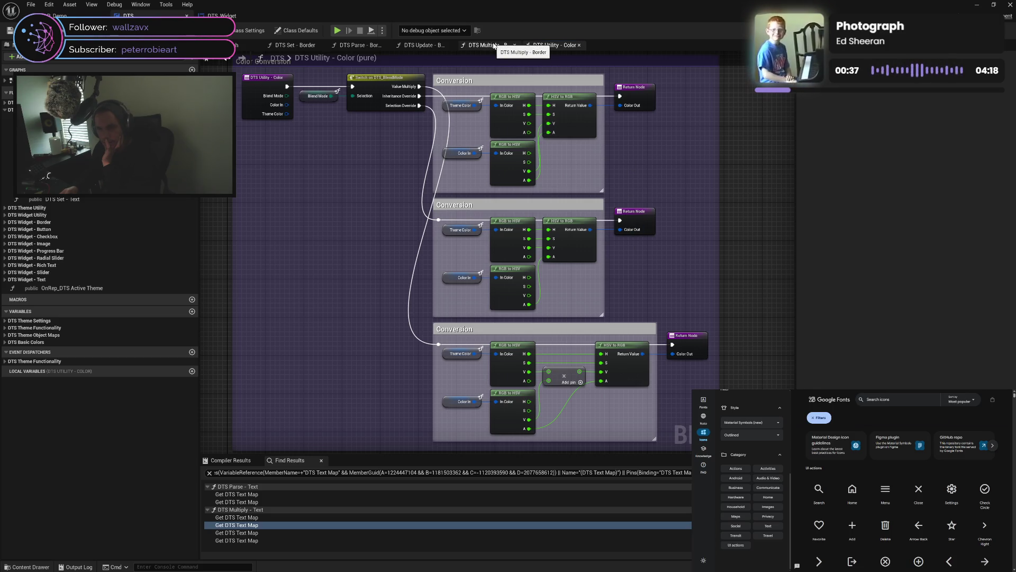
pyautogui.click(494, 45)
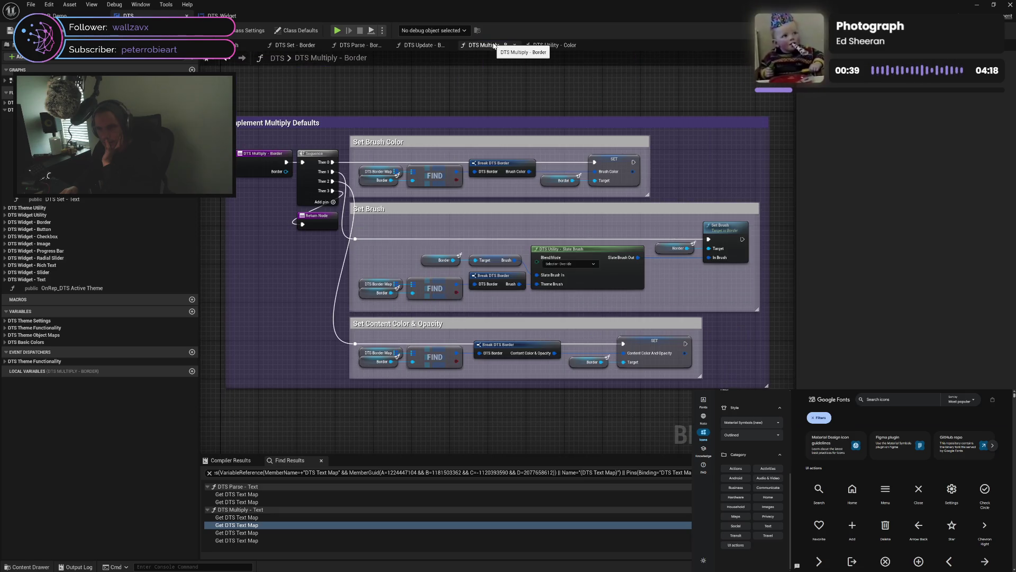
# Compare DTS Update - Border with Set - Border and view Update's Blend Mode Check nodes
pyautogui.click(422, 46)
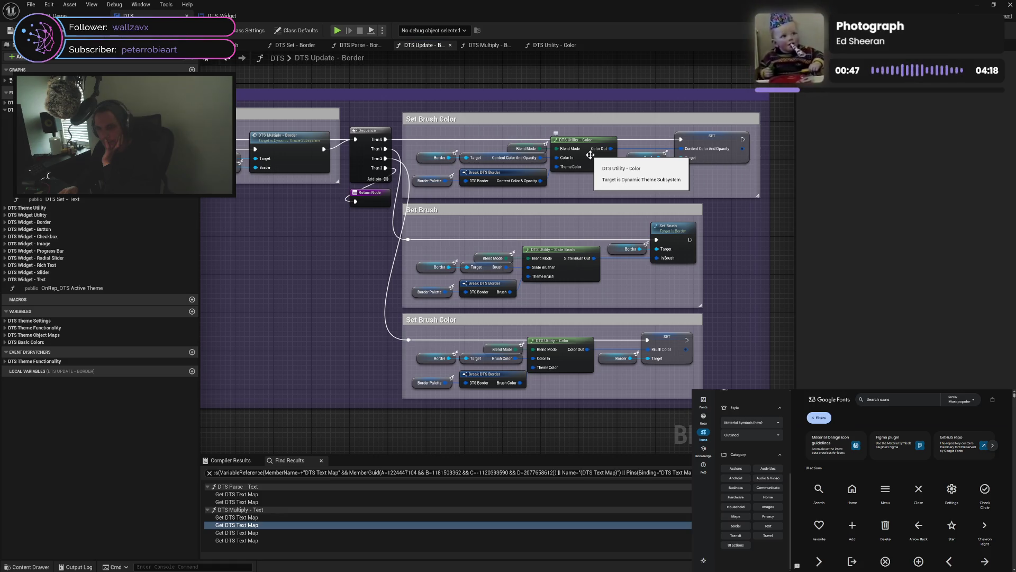
pyautogui.click(300, 46)
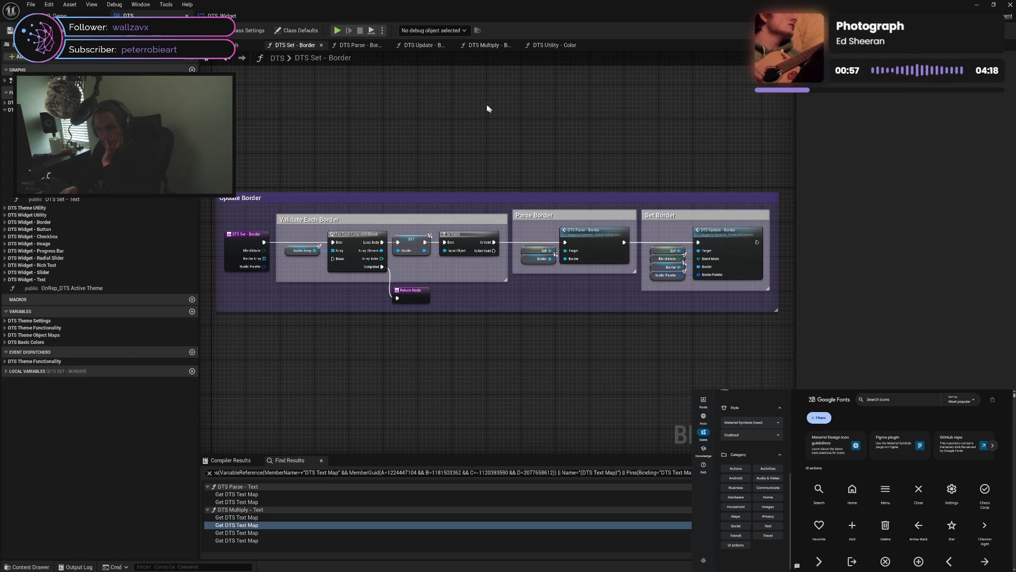
pyautogui.click(428, 46)
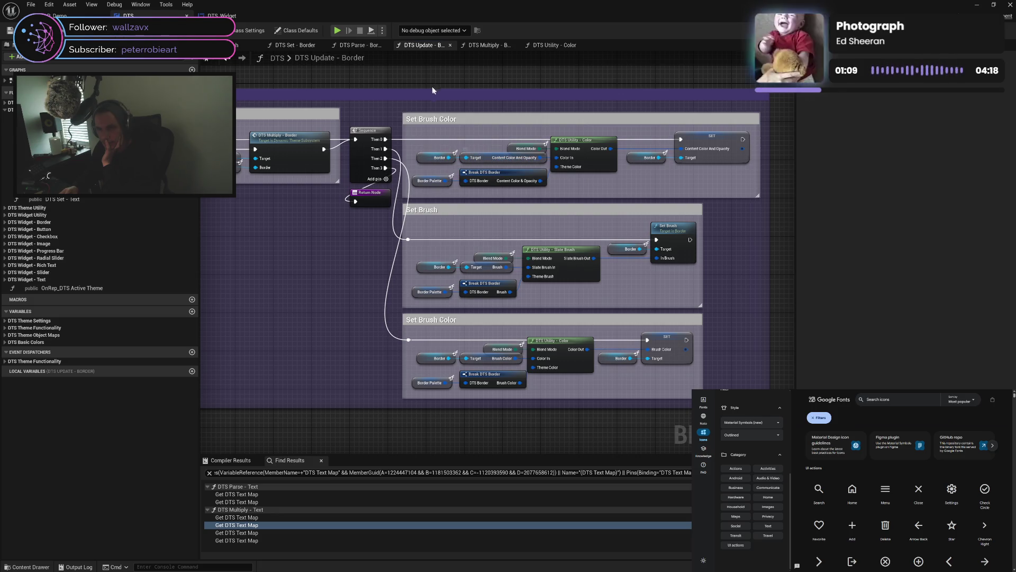
pyautogui.moveTo(400, 129)
pyautogui.mouseDown()
pyautogui.moveTo(501, 185)
pyautogui.moveTo(492, 191)
pyautogui.moveTo(556, 198)
pyautogui.moveTo(377, 189)
pyautogui.mouseUp()
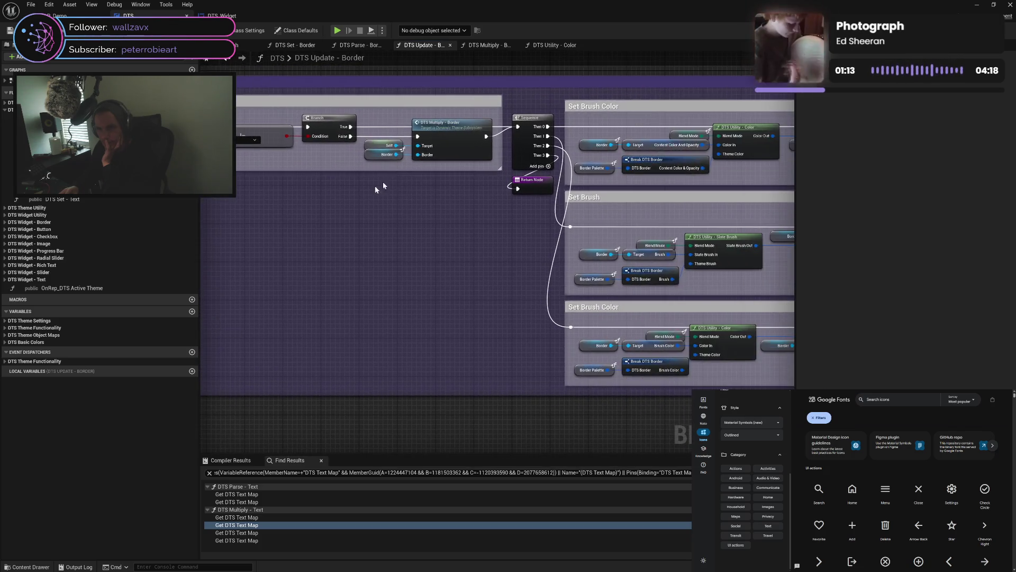
pyautogui.moveTo(466, 181)
pyautogui.mouseDown()
pyautogui.moveTo(421, 193)
pyautogui.moveTo(483, 148)
pyautogui.mouseUp()
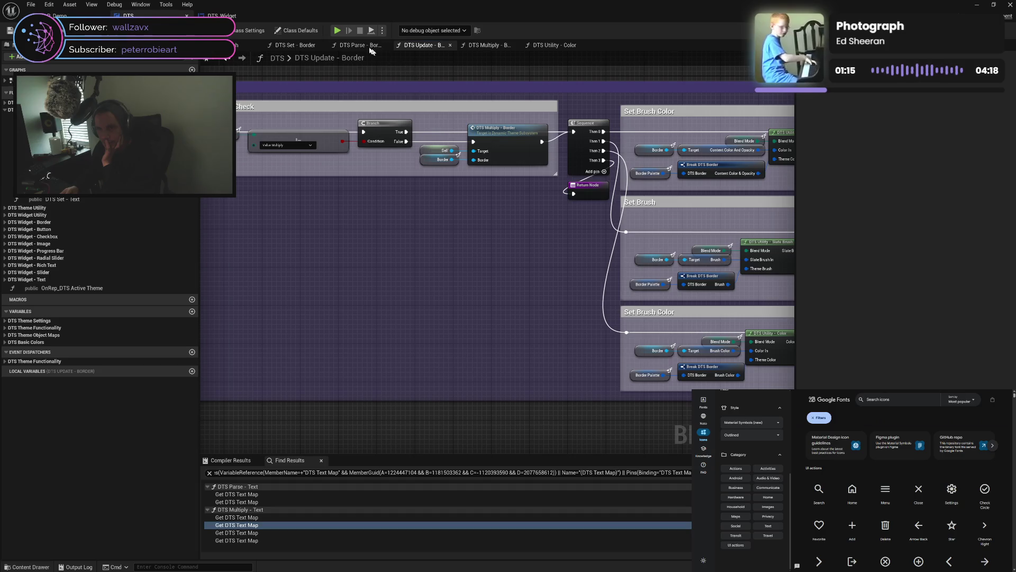
# Glance at Set and Parse - Border, then view Update - Border's Set Brush and Set Brush Color sections
pyautogui.click(294, 46)
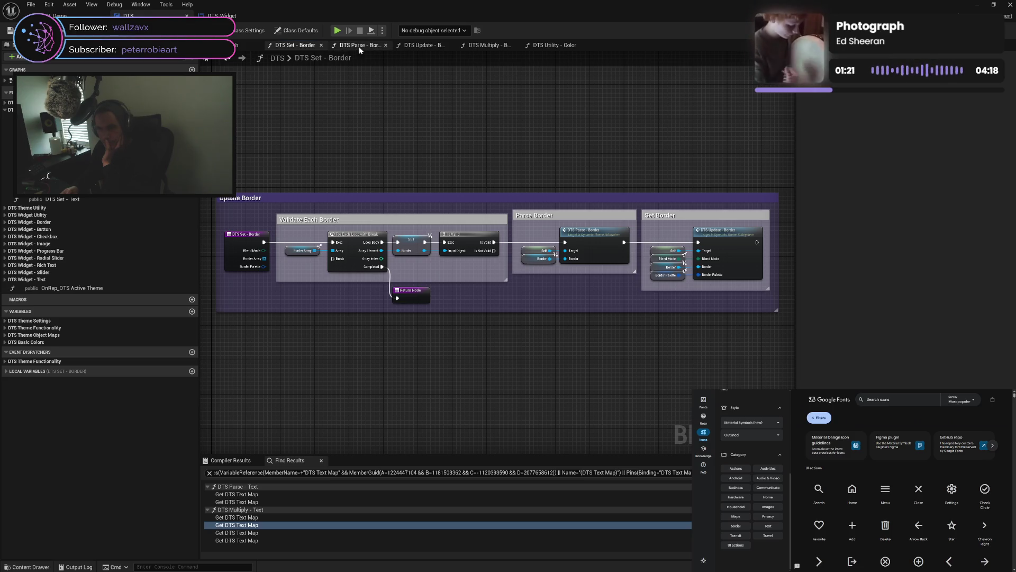
pyautogui.click(359, 47)
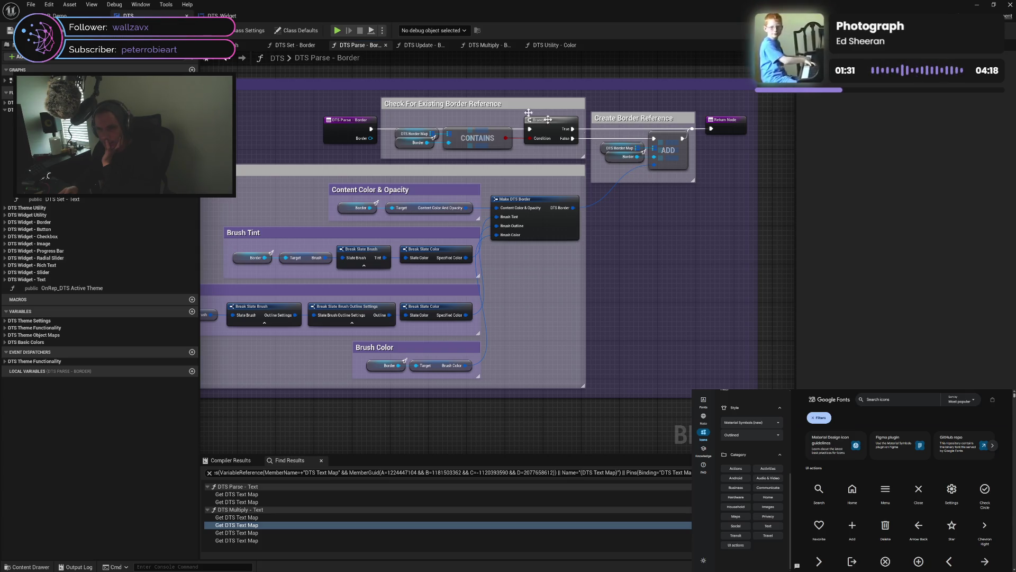
pyautogui.click(420, 46)
pyautogui.moveTo(459, 183)
pyautogui.mouseDown()
pyautogui.moveTo(456, 204)
pyautogui.moveTo(345, 196)
pyautogui.mouseUp()
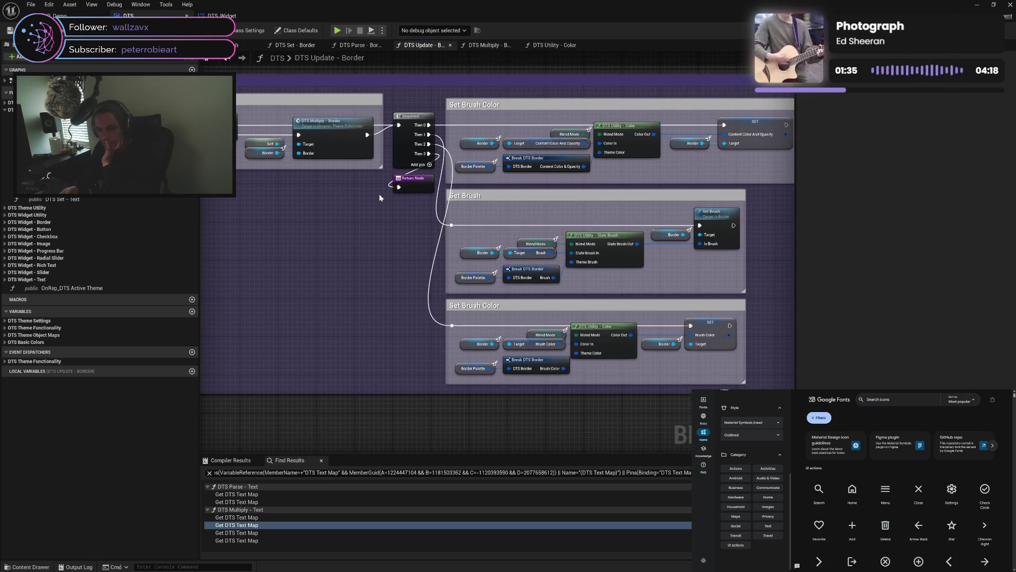
pyautogui.moveTo(541, 199); pyautogui.dragTo(459, 197)
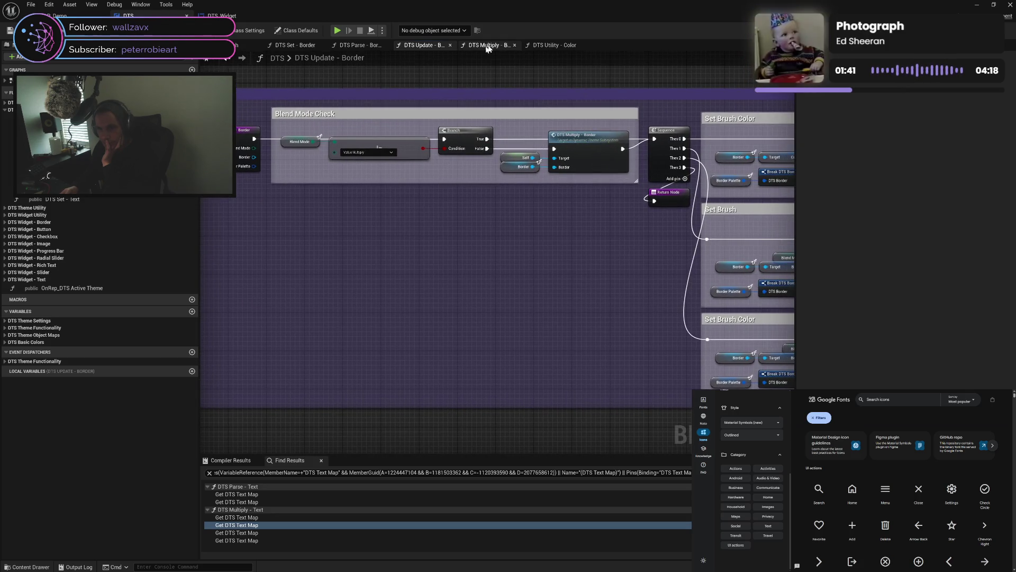
pyautogui.click(487, 47)
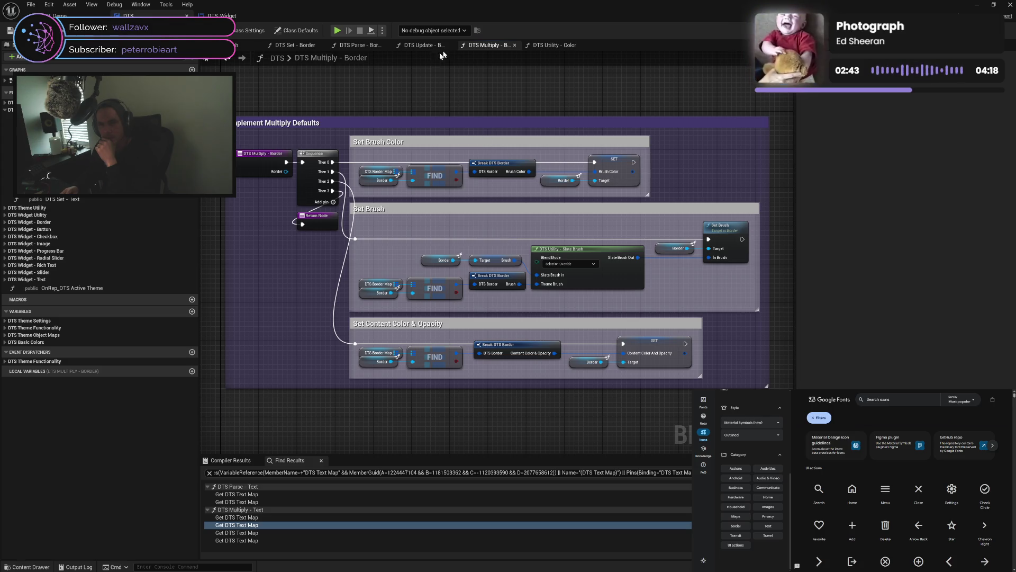
# Check the Color, Update and Parse - Border graphs, return to Multiply - Border, and launch the standalone preview
pyautogui.click(551, 48)
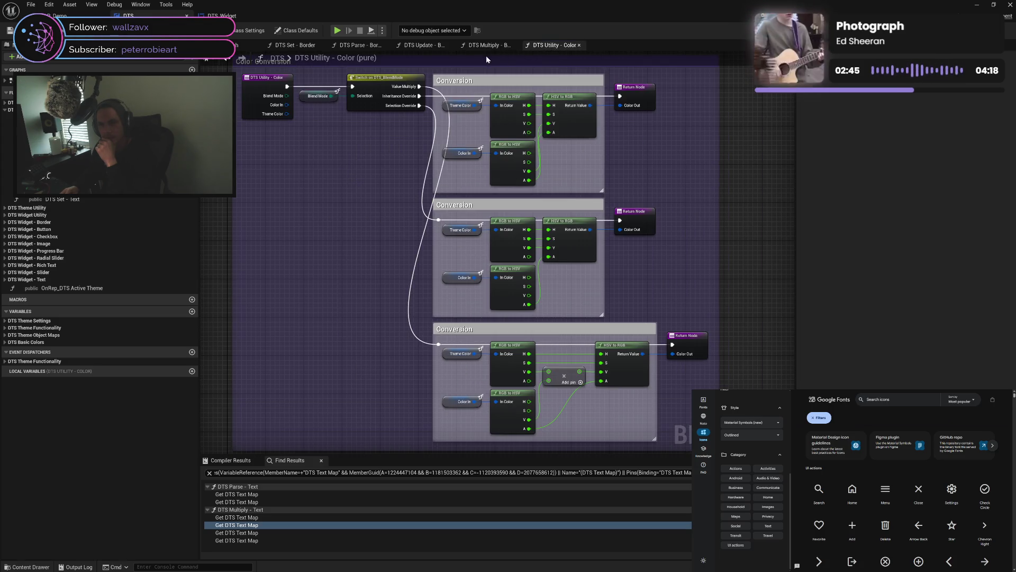
pyautogui.click(465, 47)
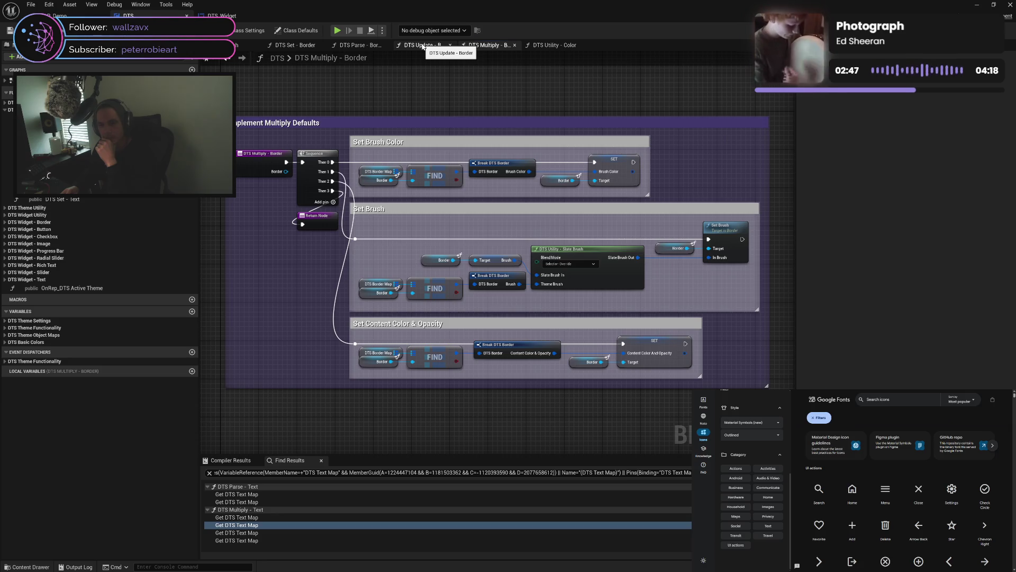
pyautogui.click(423, 47)
pyautogui.click(350, 45)
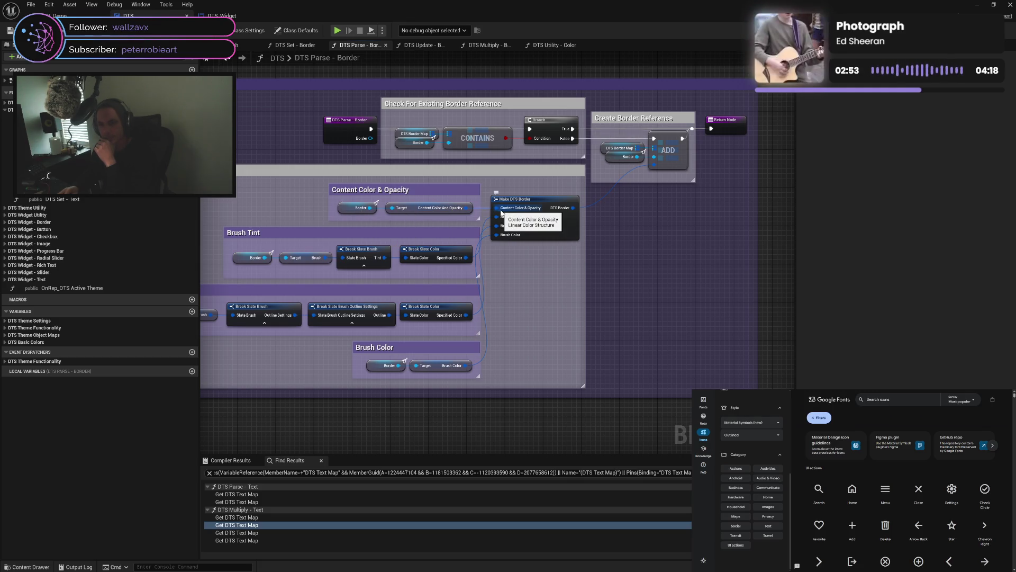
pyautogui.hotkey('alt', 'Left')
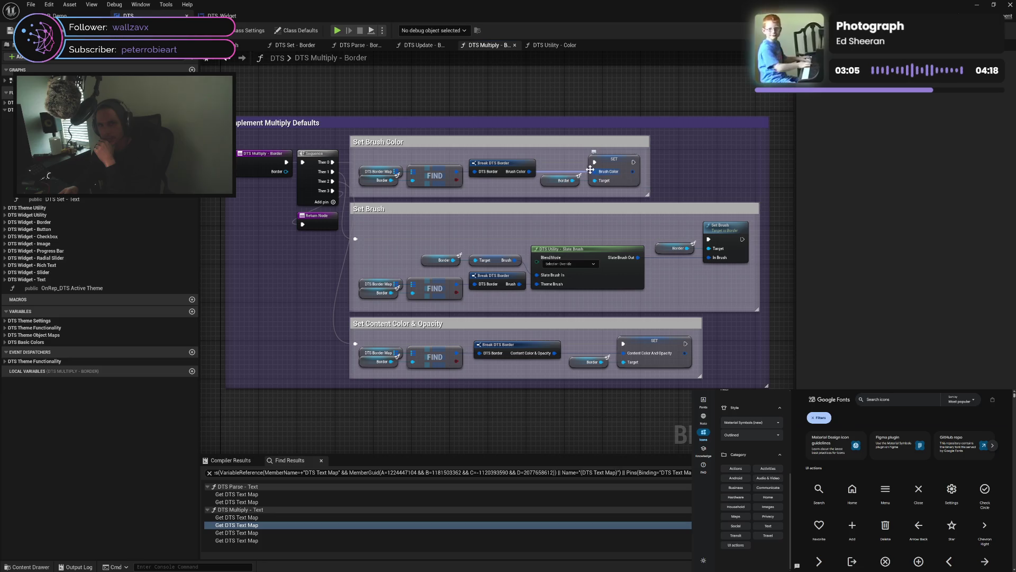
pyautogui.click(337, 31)
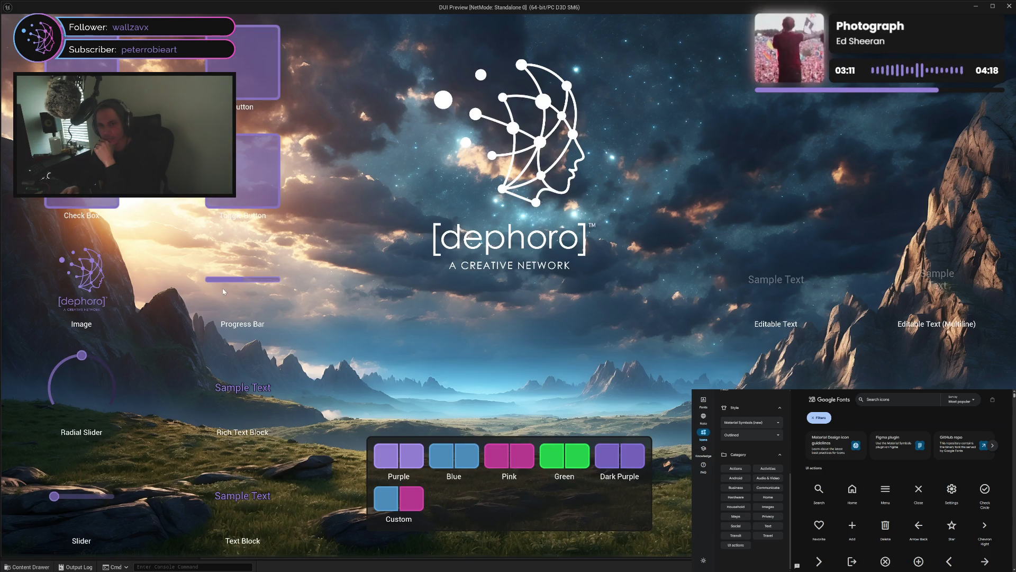
pyautogui.click(447, 461)
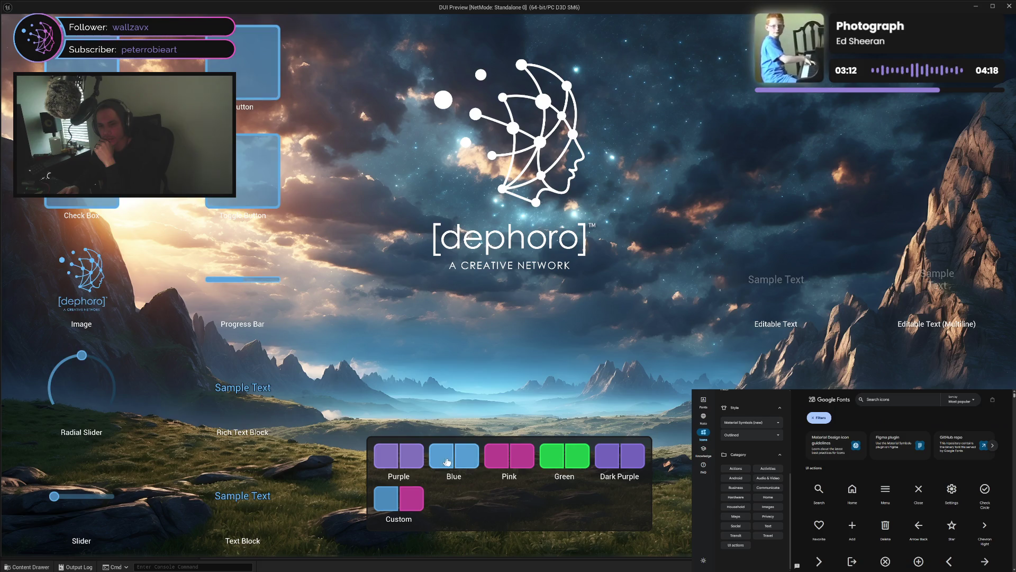
pyautogui.click(508, 462)
pyautogui.click(551, 464)
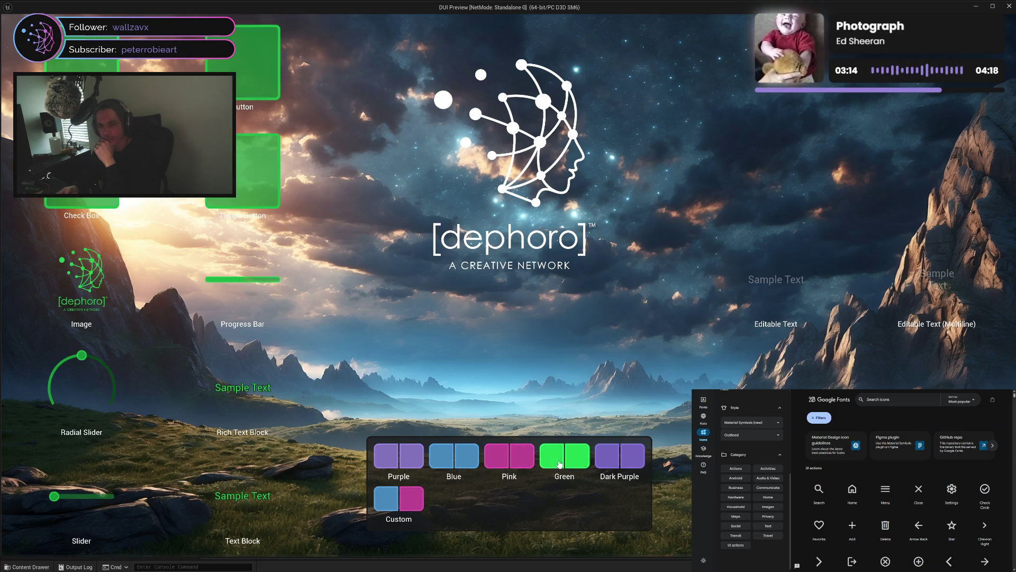
pyautogui.click(601, 467)
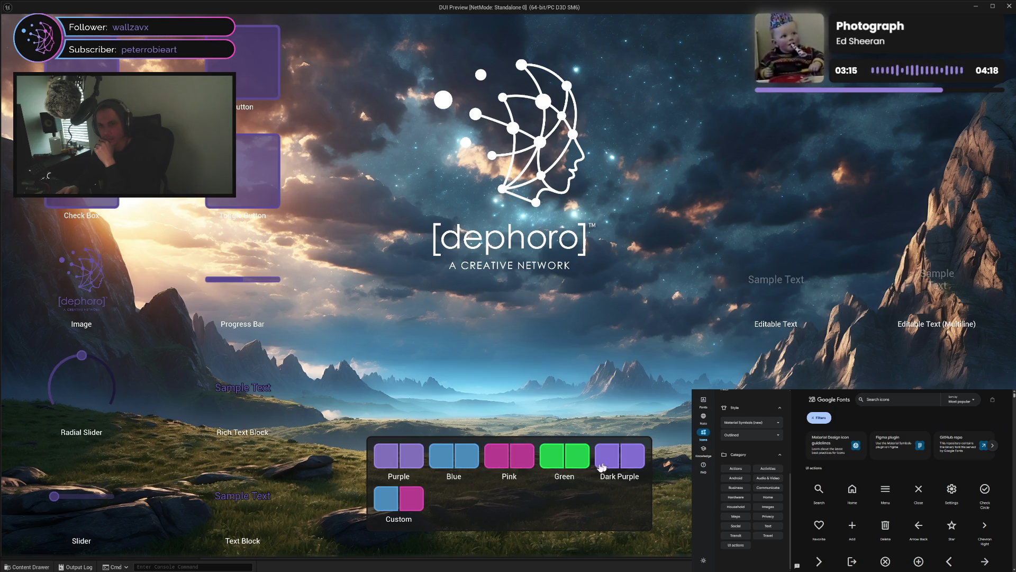
pyautogui.click(414, 497)
pyautogui.click(406, 455)
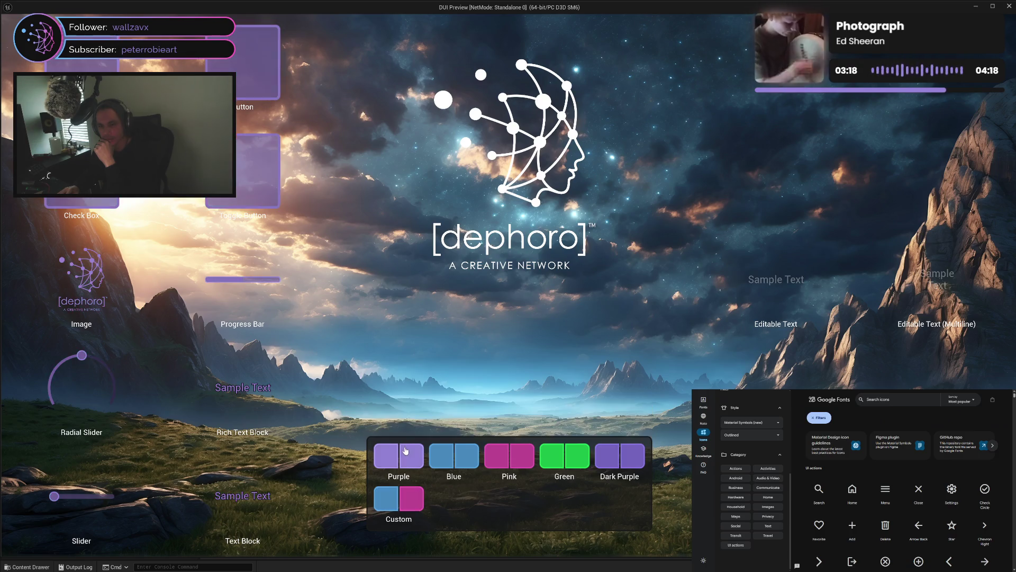
pyautogui.click(442, 457)
pyautogui.click(418, 498)
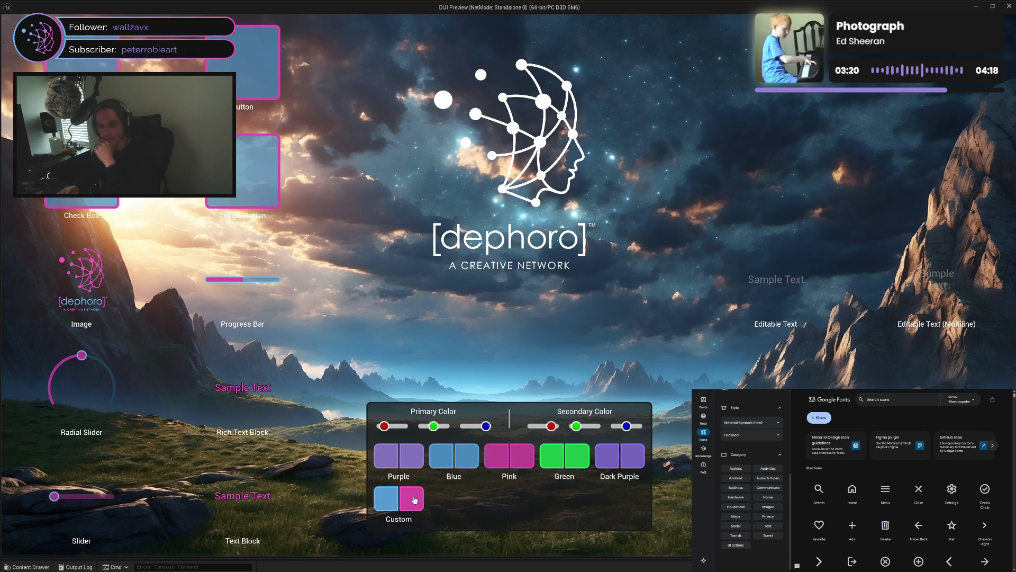
pyautogui.click(472, 464)
pyautogui.click(509, 463)
pyautogui.click(575, 464)
pyautogui.click(606, 461)
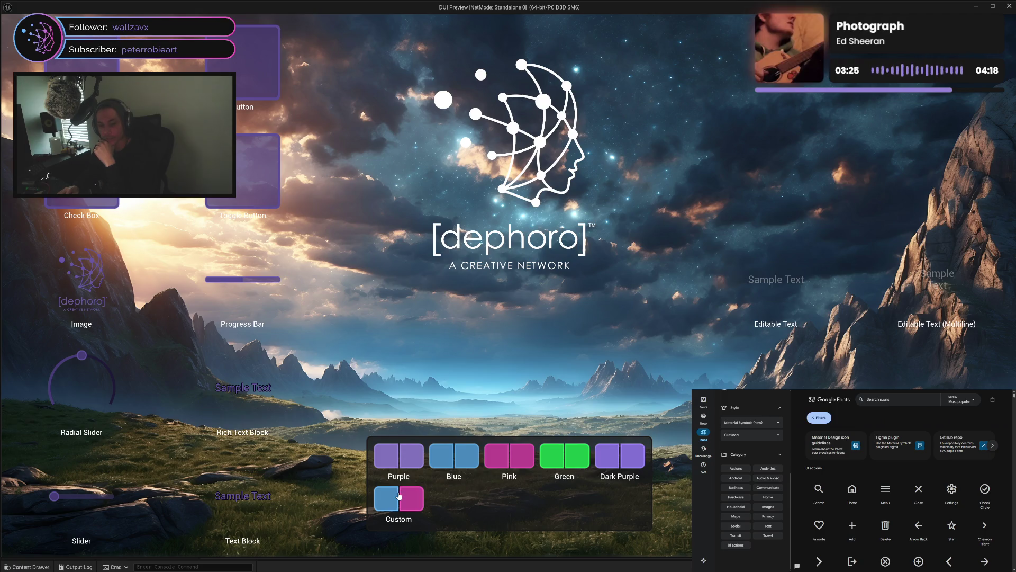
pyautogui.click(417, 490)
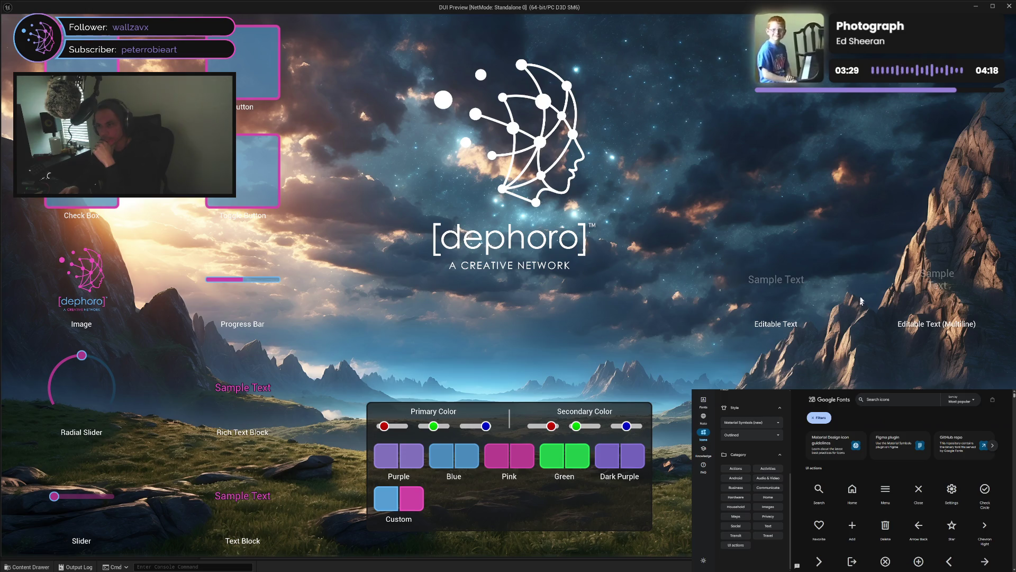
pyautogui.click(415, 464)
pyautogui.click(443, 459)
pyautogui.click(520, 462)
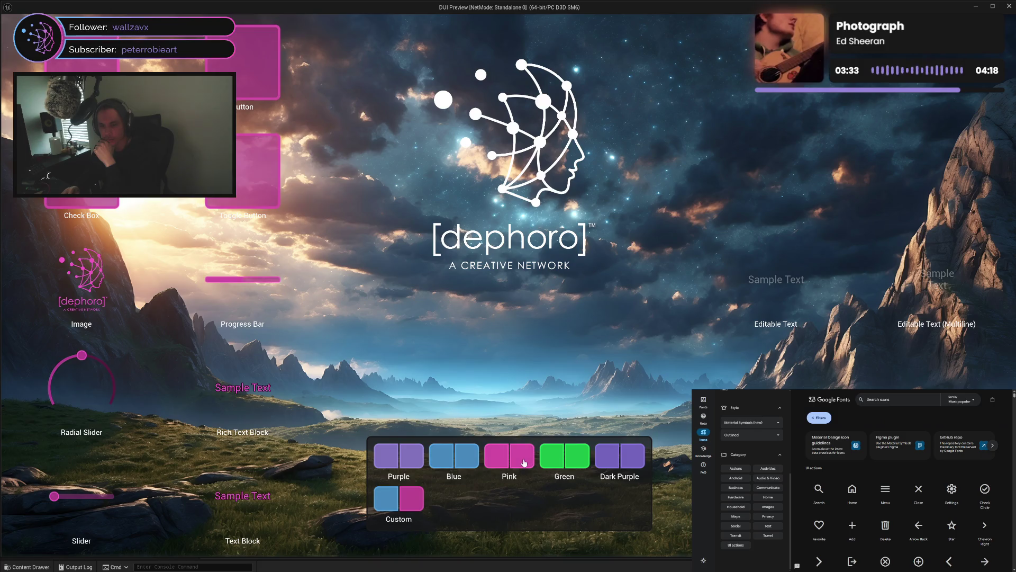
pyautogui.click(573, 461)
pyautogui.click(627, 465)
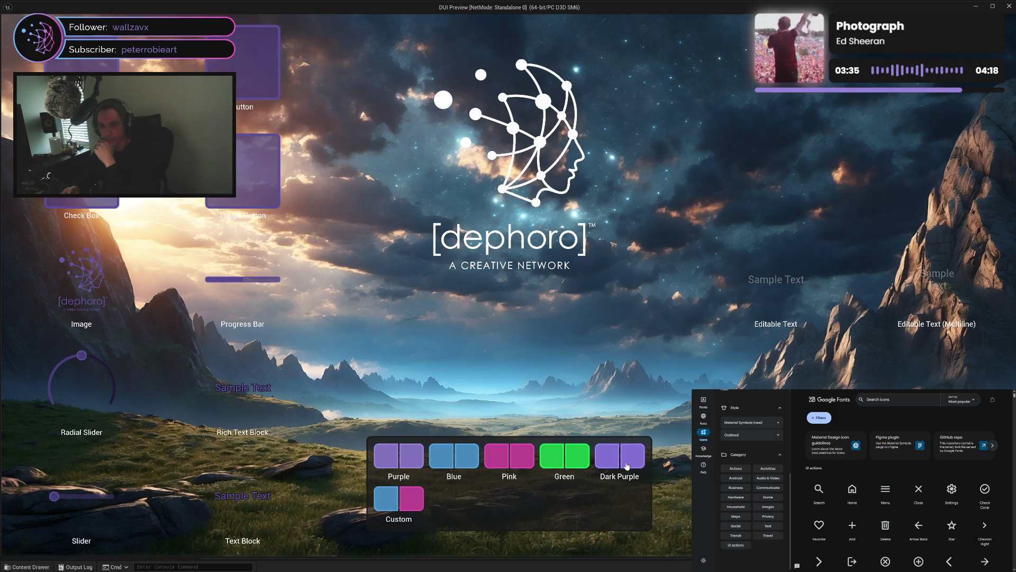
pyautogui.click(410, 504)
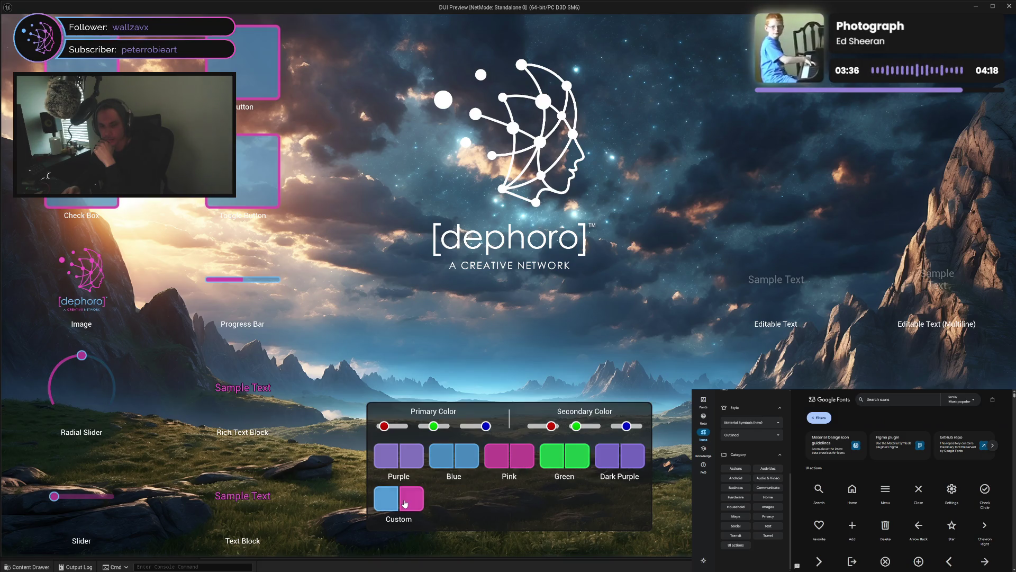
pyautogui.click(401, 465)
pyautogui.click(465, 464)
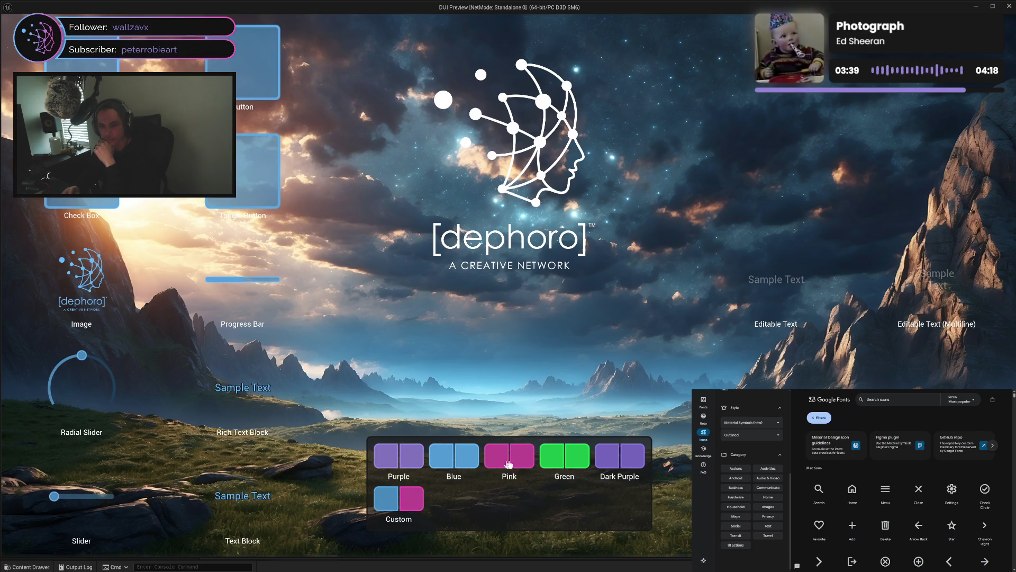
pyautogui.click(519, 465)
pyautogui.click(565, 464)
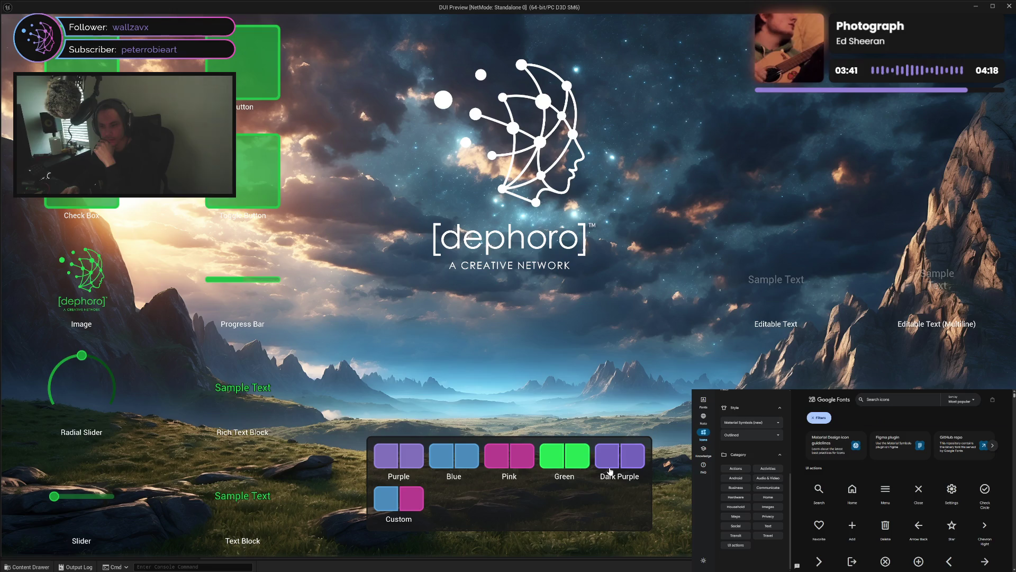
pyautogui.click(610, 471)
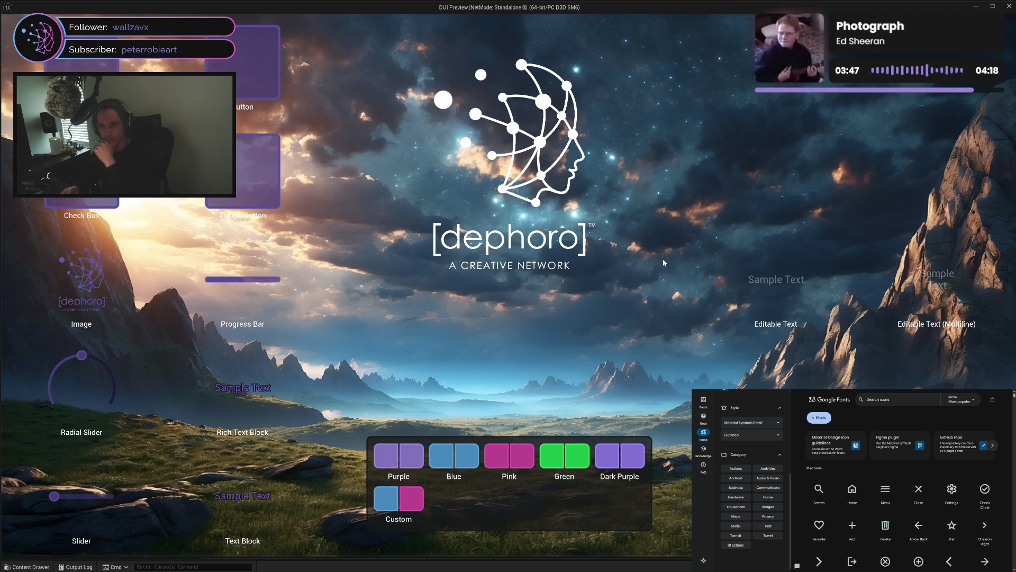
pyautogui.click(454, 456)
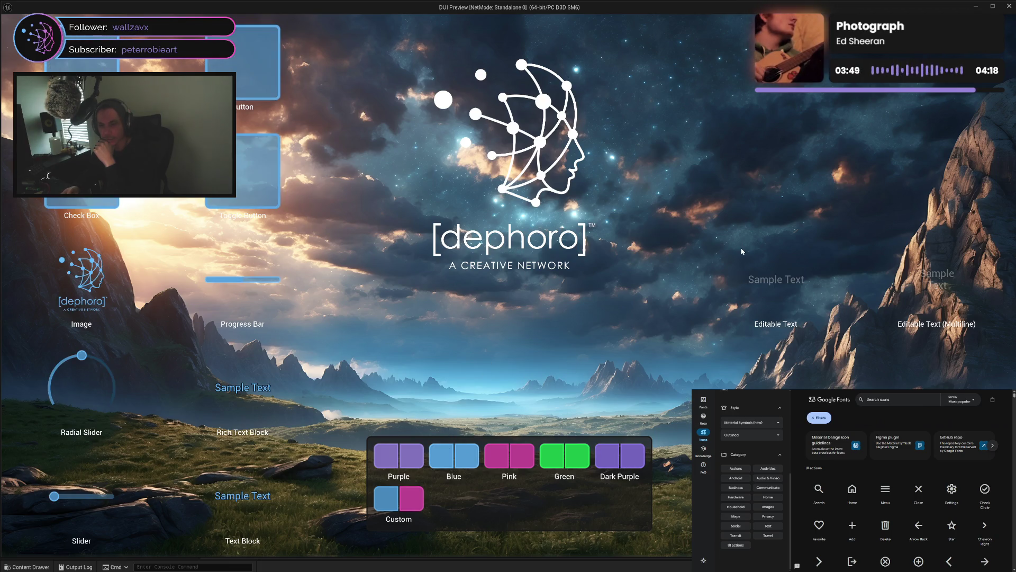
pyautogui.click(1010, 6)
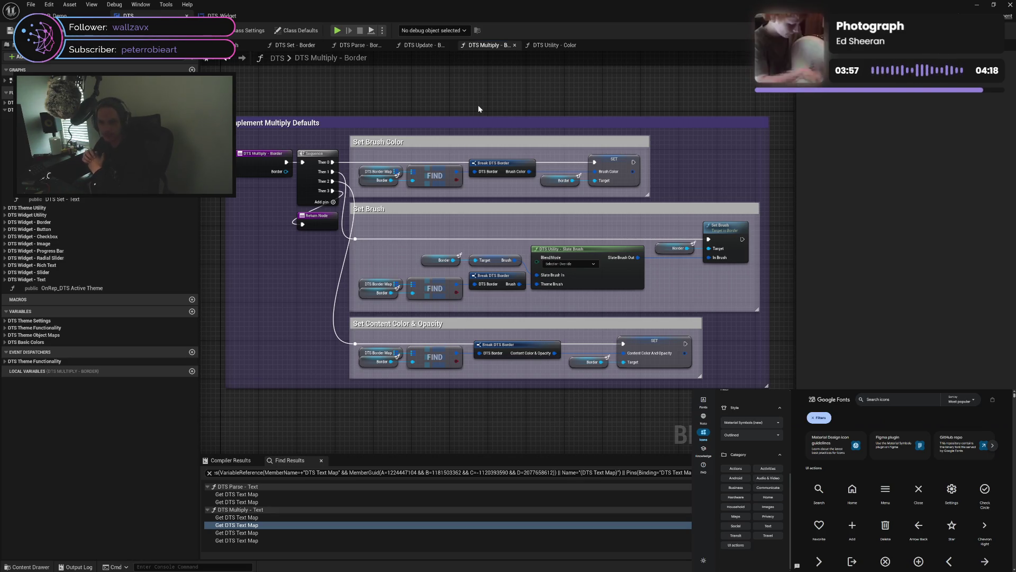
pyautogui.click(436, 266)
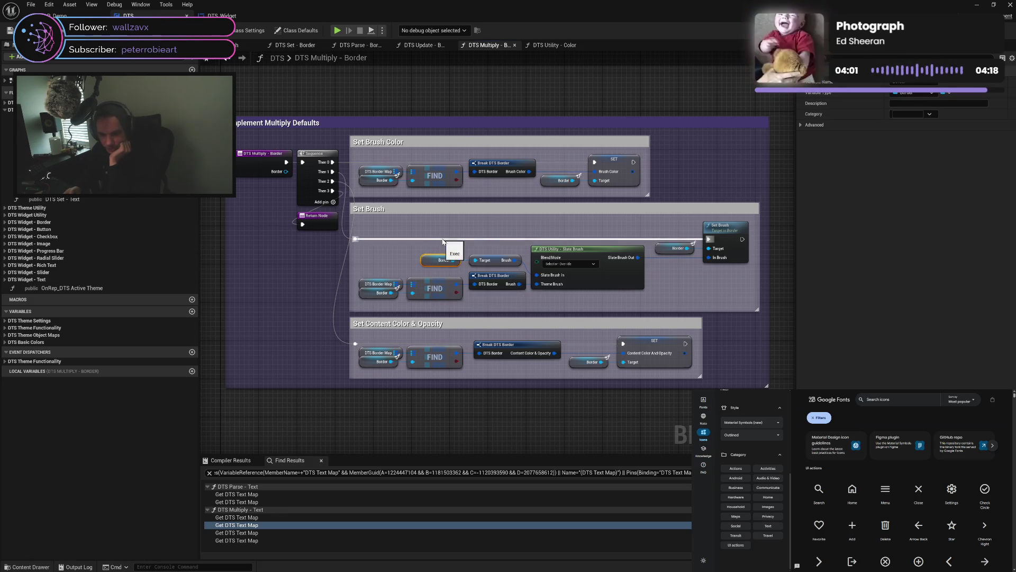
pyautogui.click(378, 286)
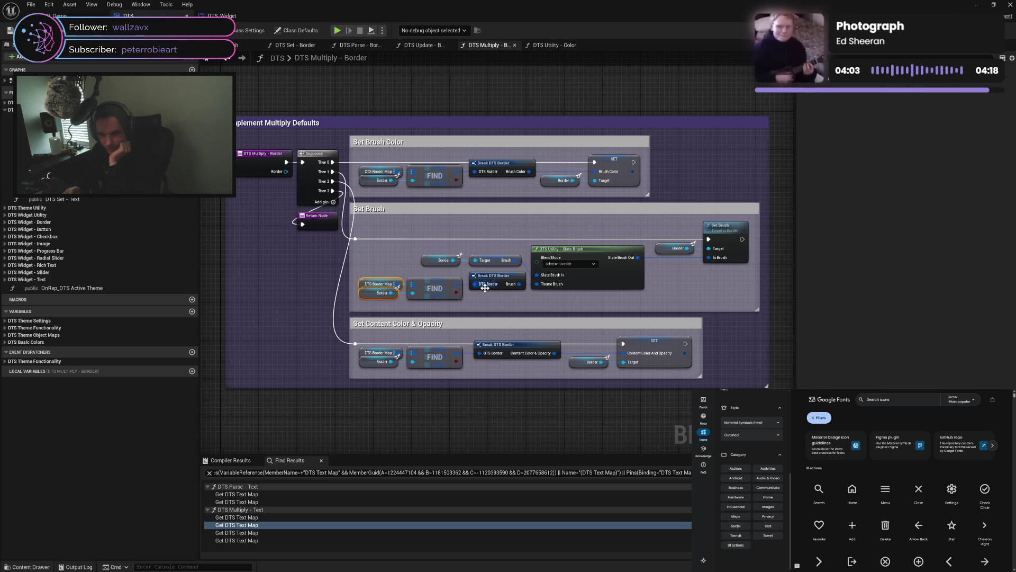
pyautogui.click(515, 306)
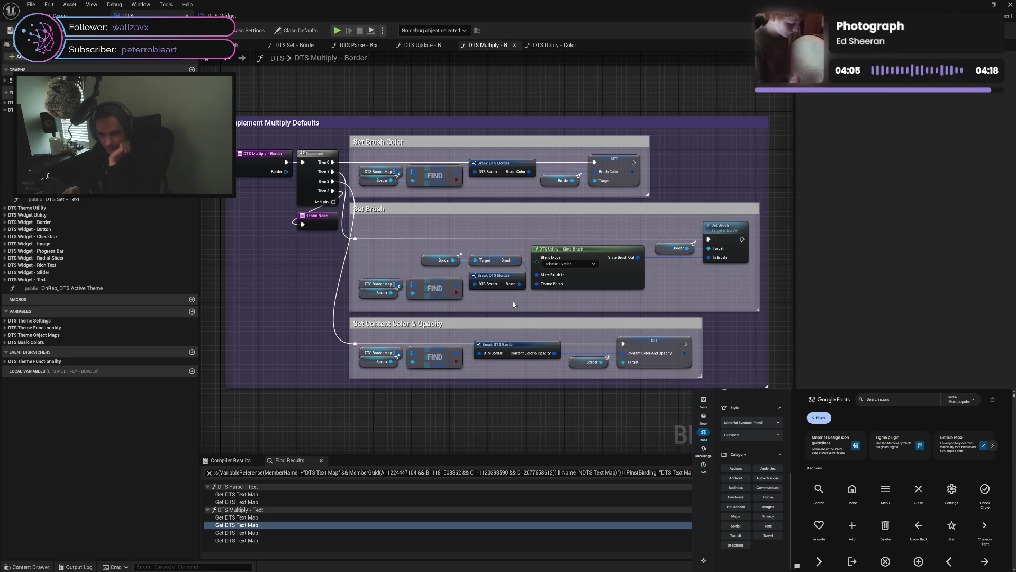
pyautogui.click(358, 46)
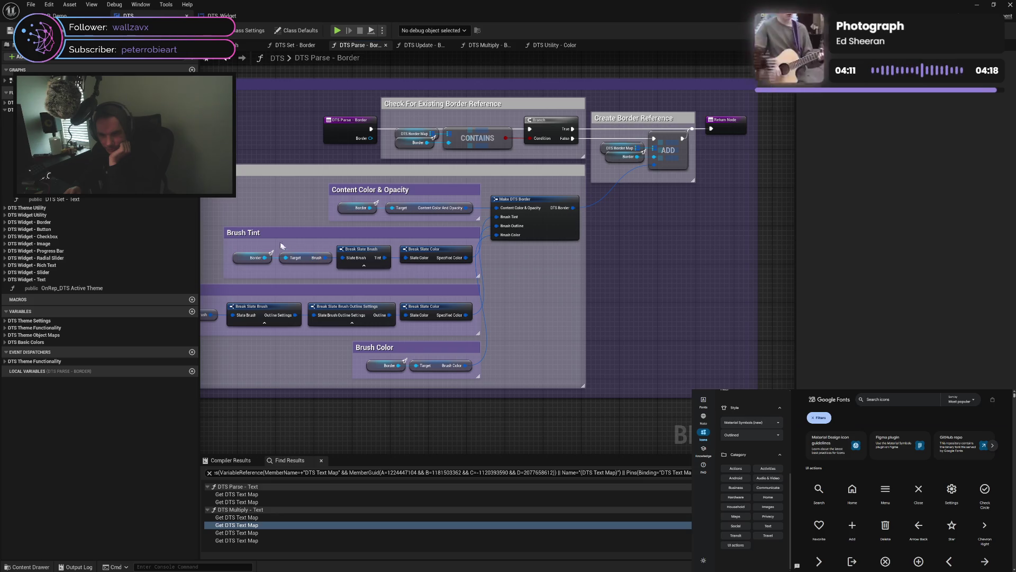
pyautogui.moveTo(254, 249); pyautogui.dragTo(310, 267)
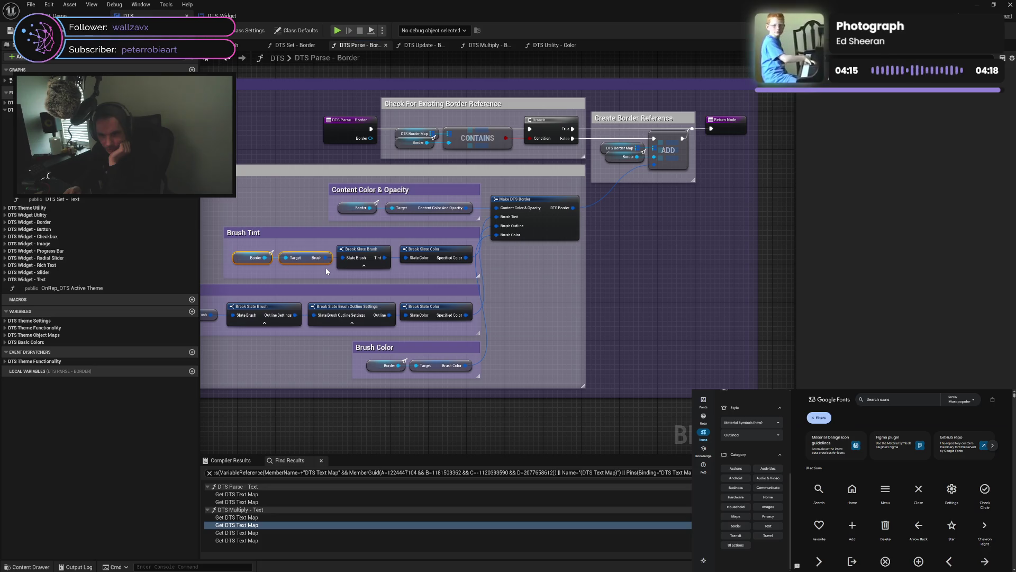
pyautogui.click(485, 46)
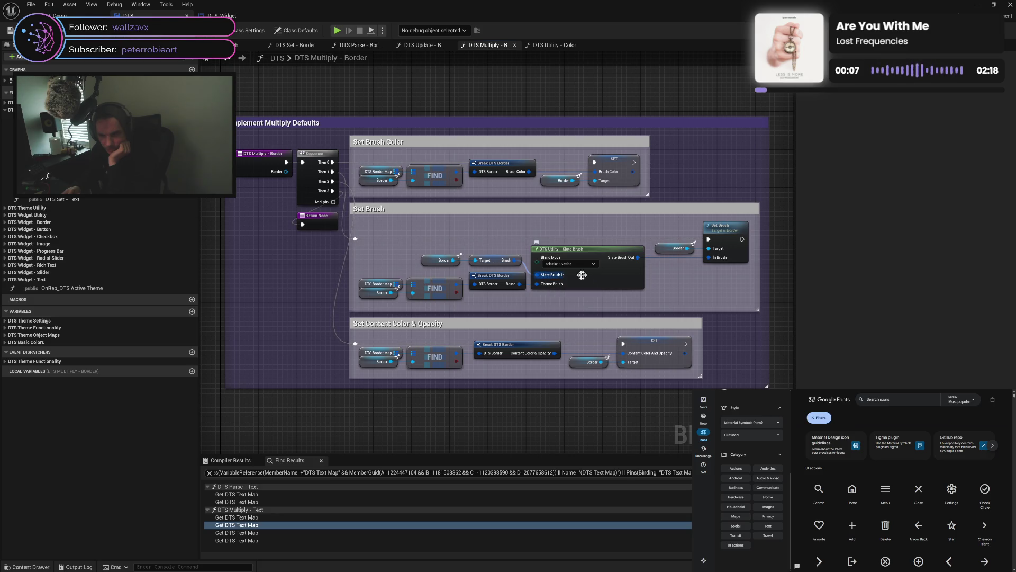
pyautogui.doubleClick(604, 276)
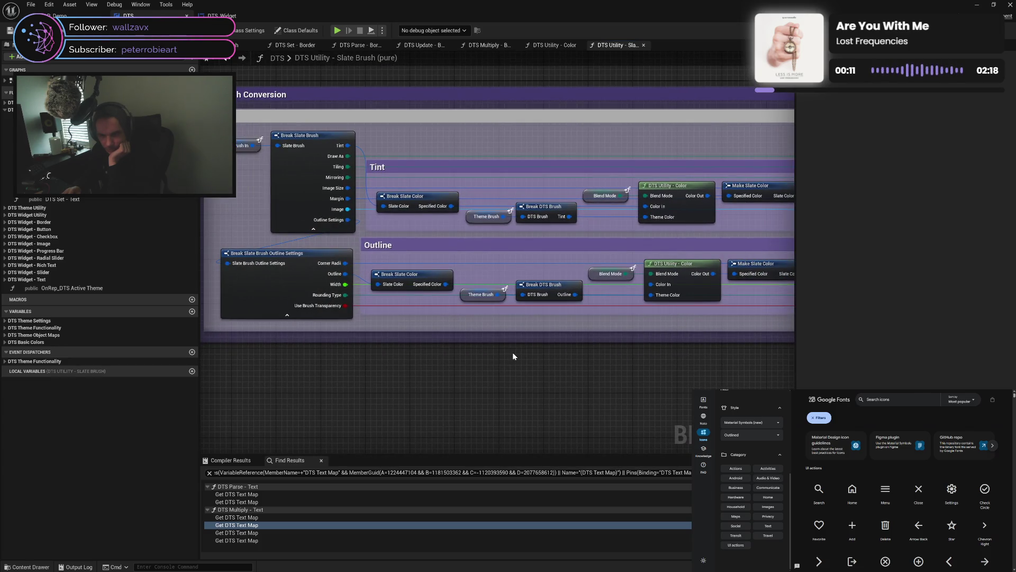
# Reposition the Slate Brush Conversion view, then glance at the Update and Multiply - Border graphs
pyautogui.scroll(-1, 513, 352)
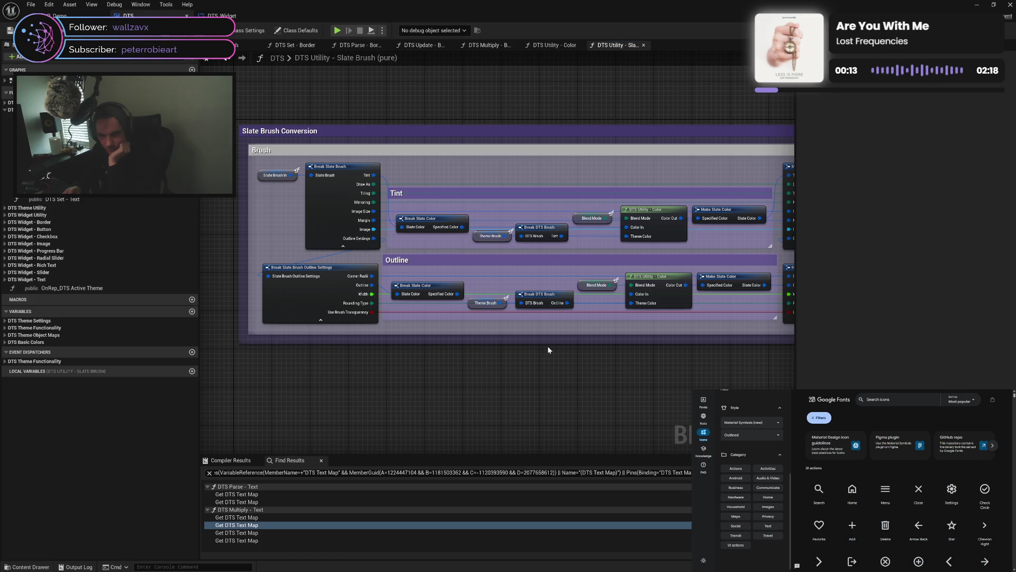
pyautogui.moveTo(548, 350)
pyautogui.mouseDown()
pyautogui.moveTo(424, 347)
pyautogui.moveTo(585, 347)
pyautogui.moveTo(386, 326)
pyautogui.moveTo(420, 323)
pyautogui.mouseUp()
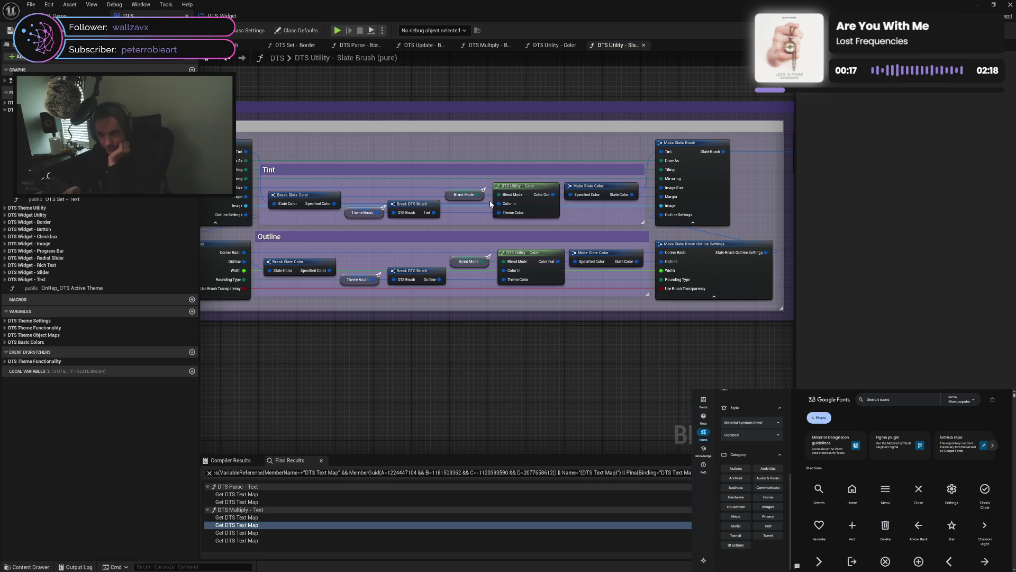
pyautogui.click(422, 46)
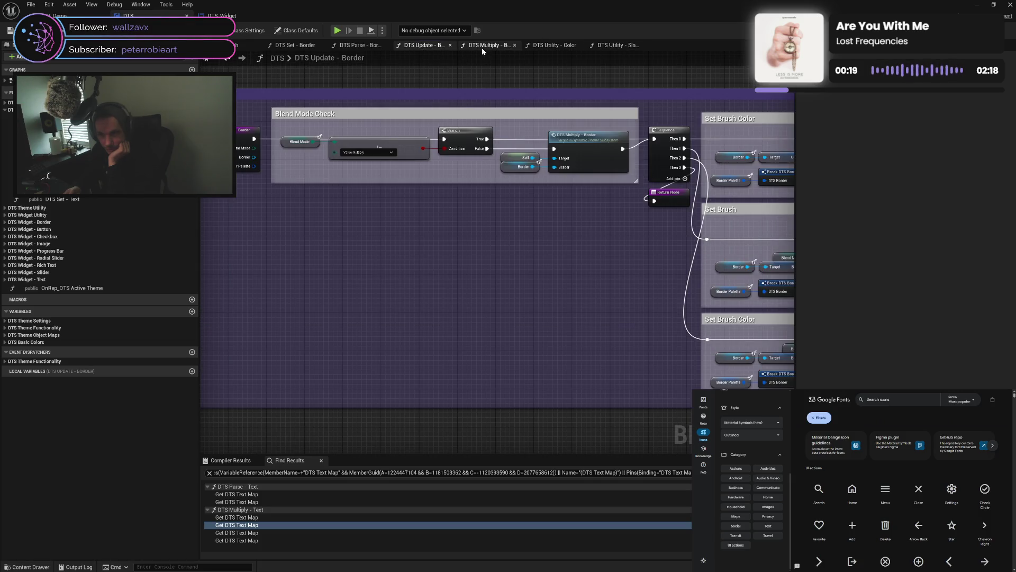
pyautogui.click(482, 48)
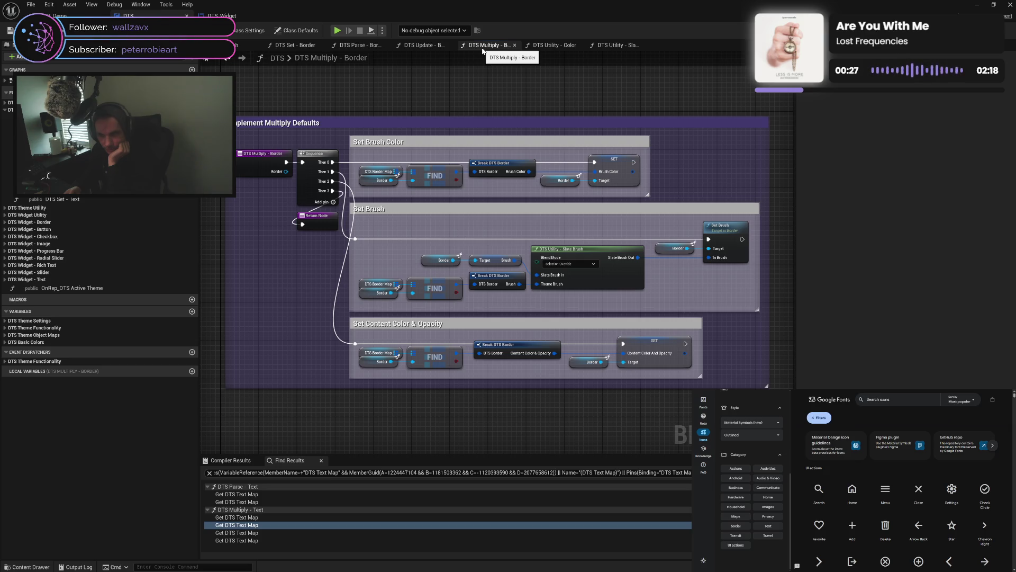
# Pan the Slate Brush graph over to its Make Slate Brush nodes, then return to Multiply - Border
pyautogui.click(613, 46)
pyautogui.moveTo(452, 122)
pyautogui.mouseDown()
pyautogui.moveTo(619, 116)
pyautogui.moveTo(592, 143)
pyautogui.moveTo(519, 127)
pyautogui.moveTo(341, 118)
pyautogui.moveTo(626, 140)
pyautogui.moveTo(300, 114)
pyautogui.moveTo(555, 116)
pyautogui.mouseUp()
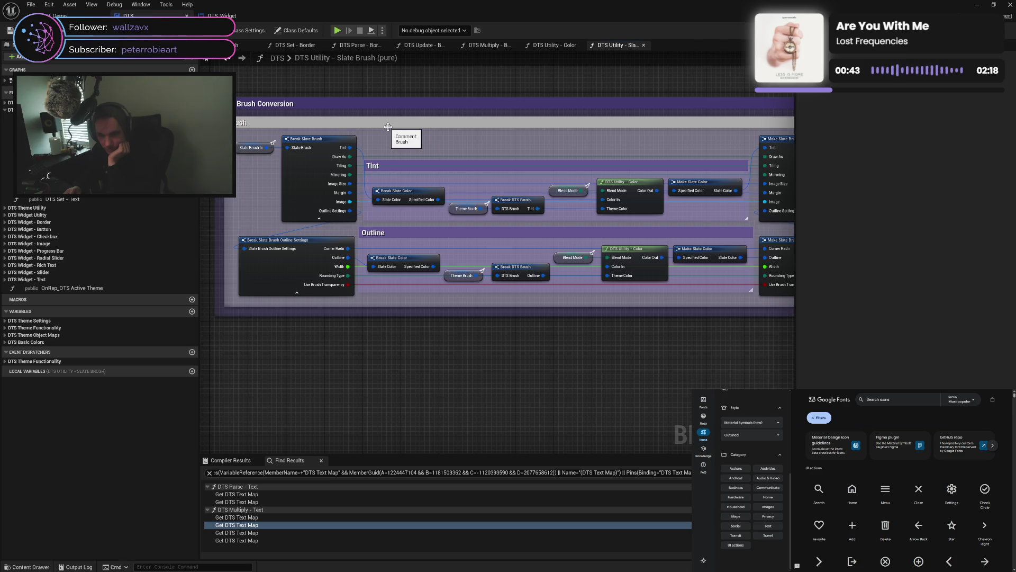
pyautogui.moveTo(634, 134); pyautogui.dragTo(462, 140)
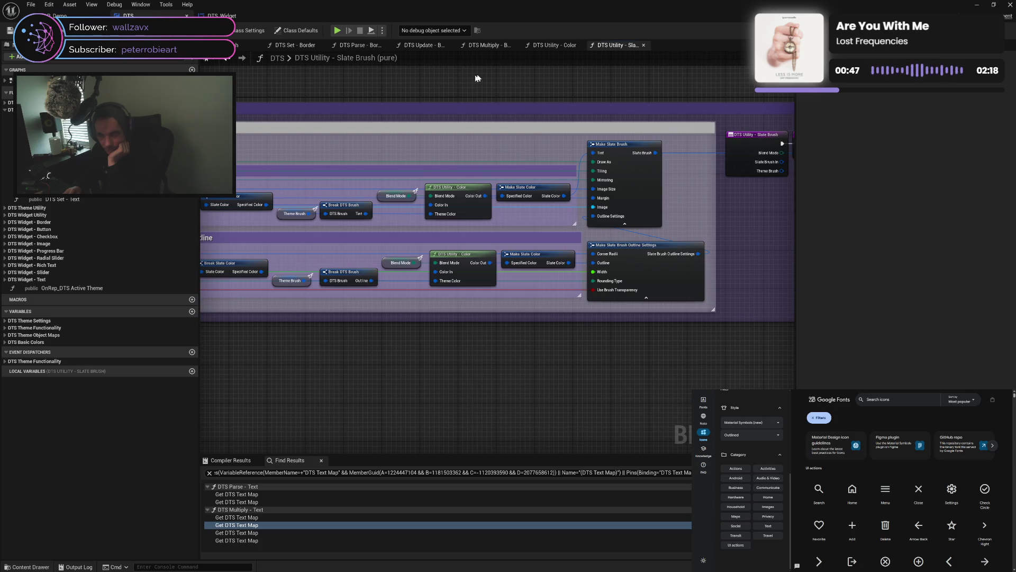
pyautogui.click(482, 47)
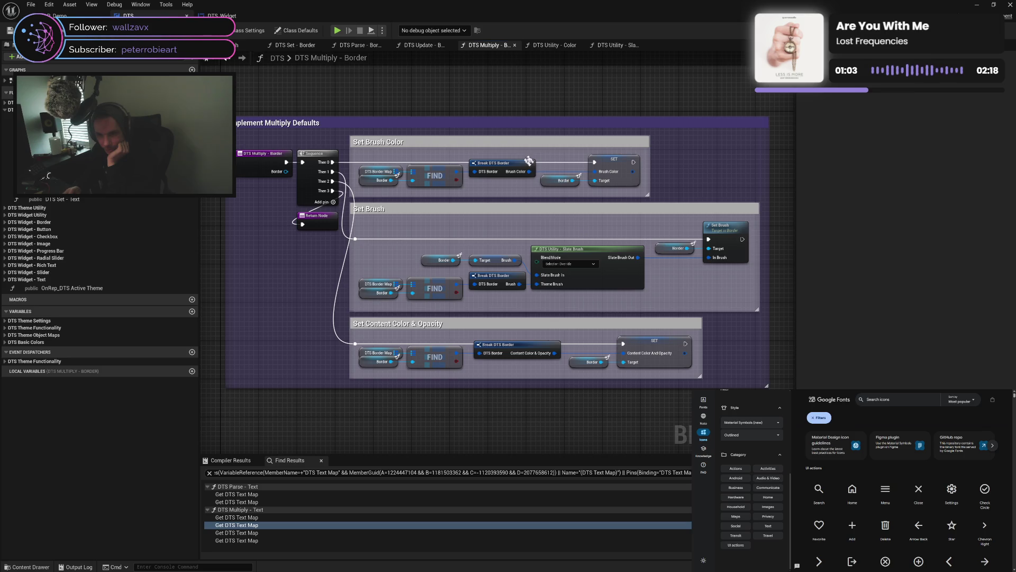
# Review the Utility - Color graph and pan the Slate Brush graph across Tint, Outline and Make Slate Brush
pyautogui.click(553, 46)
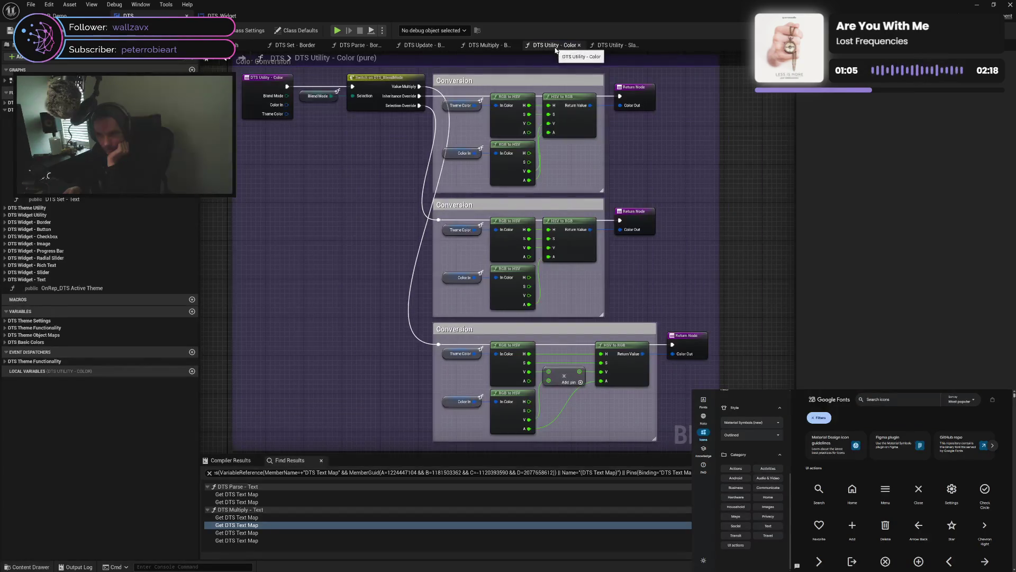
pyautogui.click(614, 47)
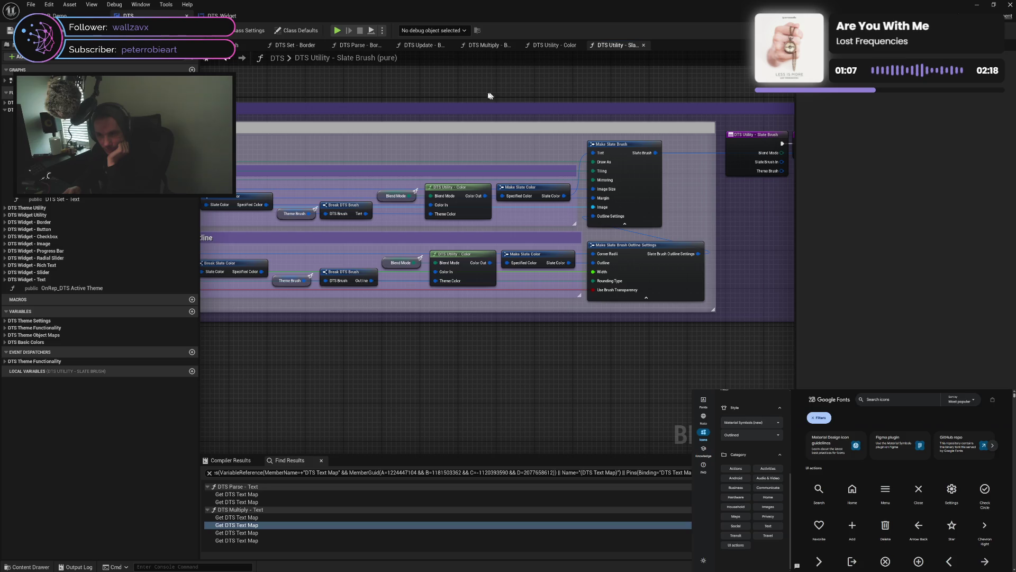
pyautogui.moveTo(590, 97); pyautogui.dragTo(563, 98)
pyautogui.moveTo(585, 153); pyautogui.dragTo(523, 122)
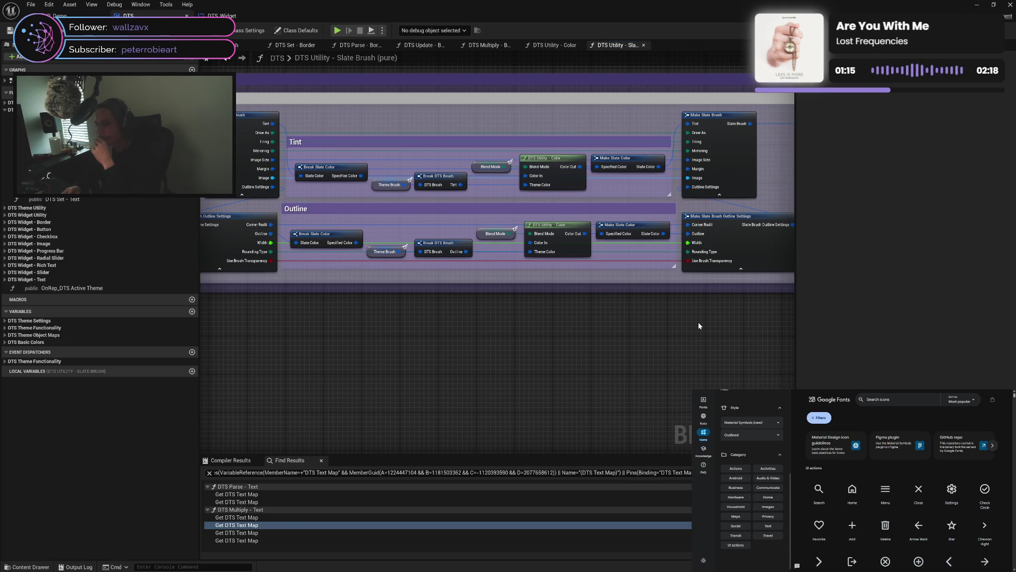
pyautogui.moveTo(697, 322); pyautogui.dragTo(627, 338)
pyautogui.moveTo(713, 324)
pyautogui.mouseDown()
pyautogui.moveTo(637, 336)
pyautogui.moveTo(520, 328)
pyautogui.moveTo(546, 335)
pyautogui.moveTo(631, 323)
pyautogui.mouseUp()
pyautogui.moveTo(771, 324); pyautogui.dragTo(546, 325)
# Close the Slate Brush, Color, Multiply, Update, Parse and Set - Border function tabs
pyautogui.click(643, 45)
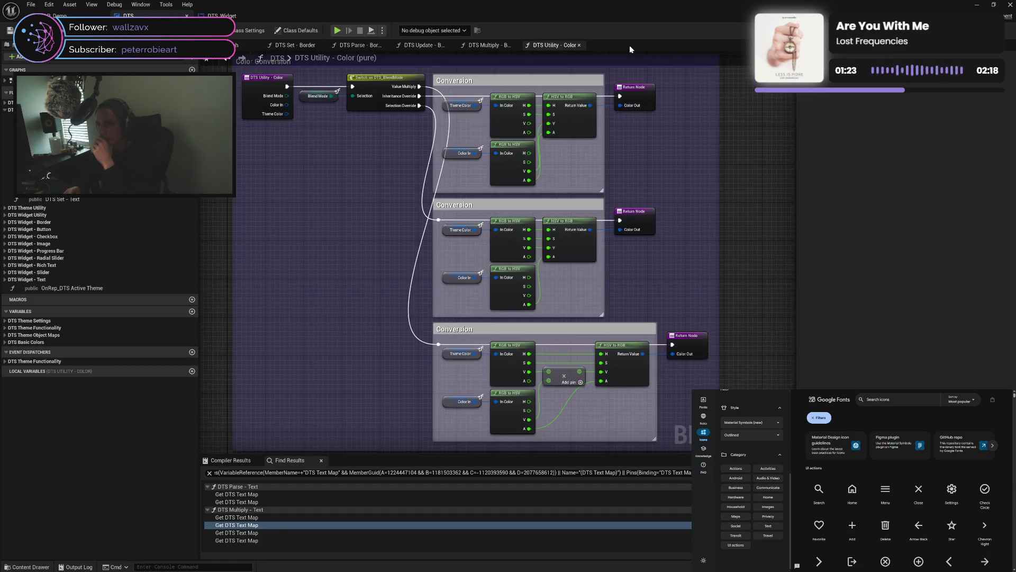
pyautogui.click(579, 45)
pyautogui.click(515, 45)
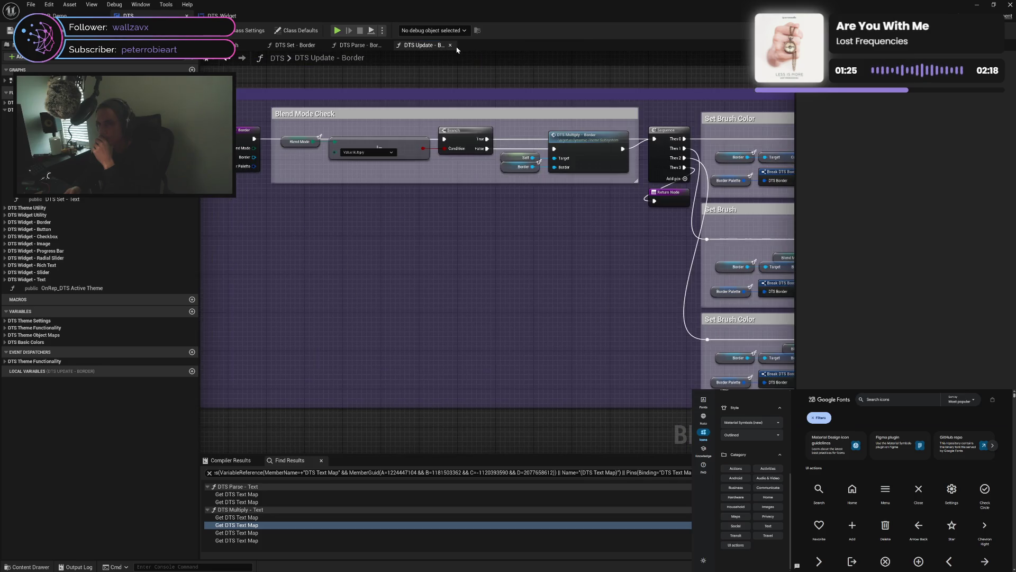
pyautogui.click(451, 45)
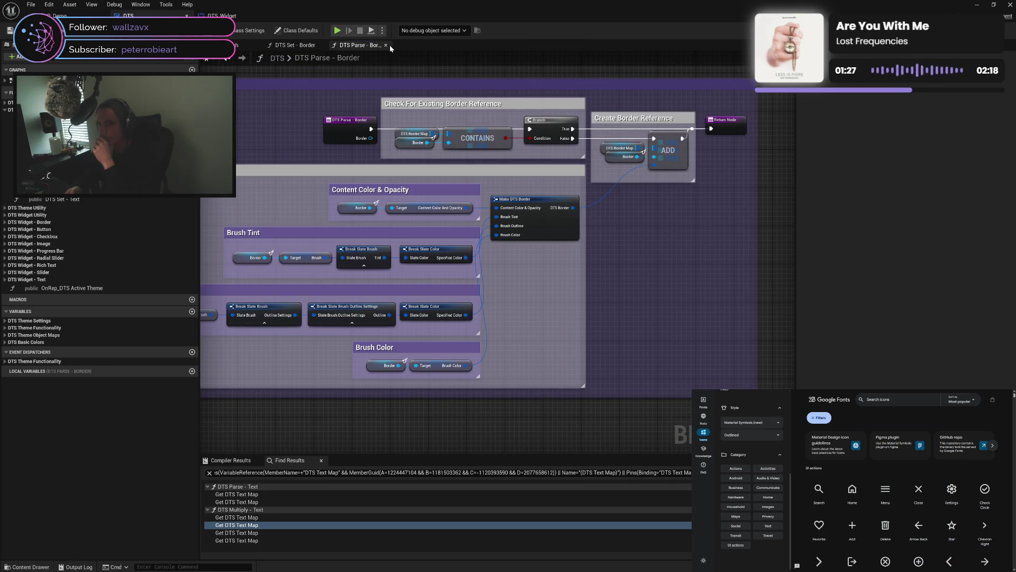
pyautogui.click(385, 45)
pyautogui.click(321, 45)
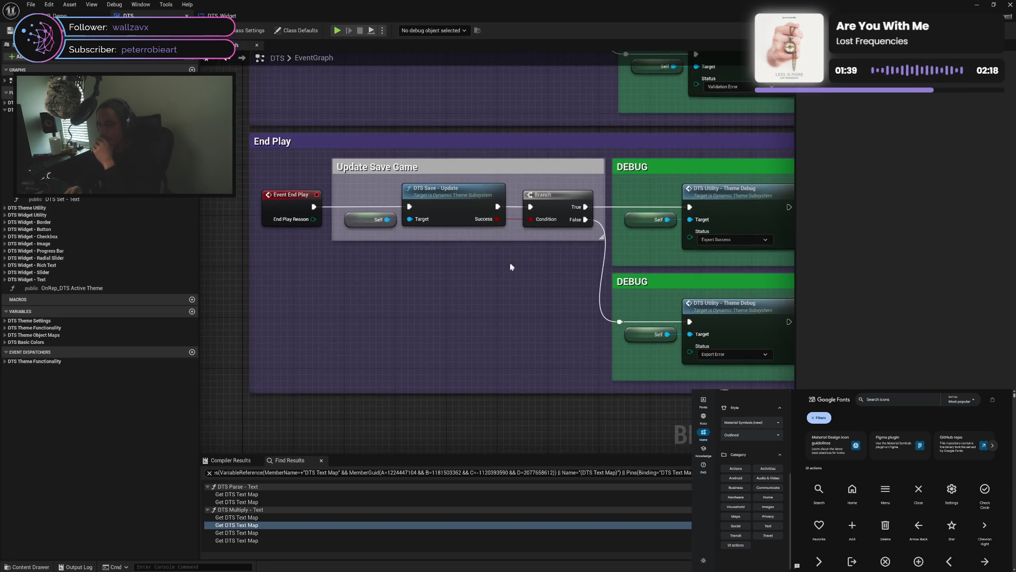
# Pan the EventGraph to Begin Play and open its DTS Utility - Validate Theme call
pyautogui.moveTo(528, 273)
pyautogui.mouseDown()
pyautogui.moveTo(486, 277)
pyautogui.moveTo(431, 204)
pyautogui.moveTo(448, 423)
pyautogui.moveTo(550, 380)
pyautogui.mouseUp()
pyautogui.click(566, 287)
pyautogui.doubleClick(566, 287)
# Inspect the validation header and Default Palette Fallback Name variable, then the Valid Custom Palette Check groups
pyautogui.scroll(4, 477, 203)
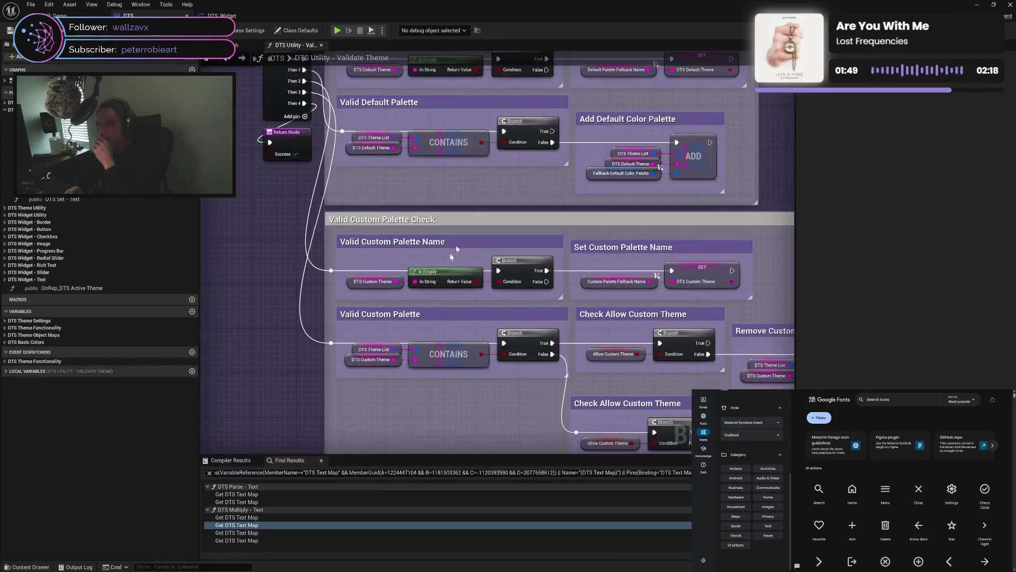
pyautogui.moveTo(478, 206); pyautogui.dragTo(505, 263)
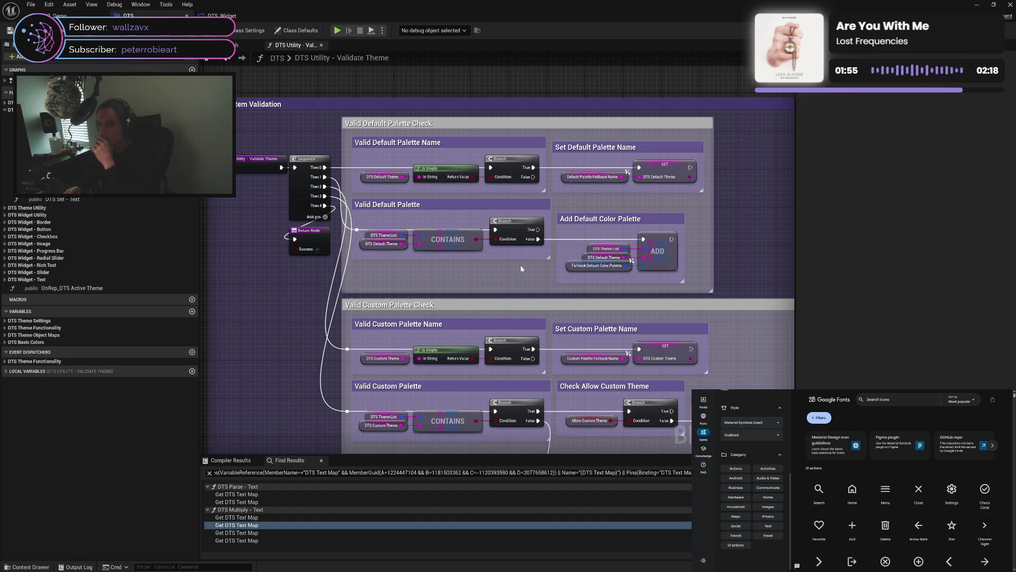
pyautogui.click(566, 174)
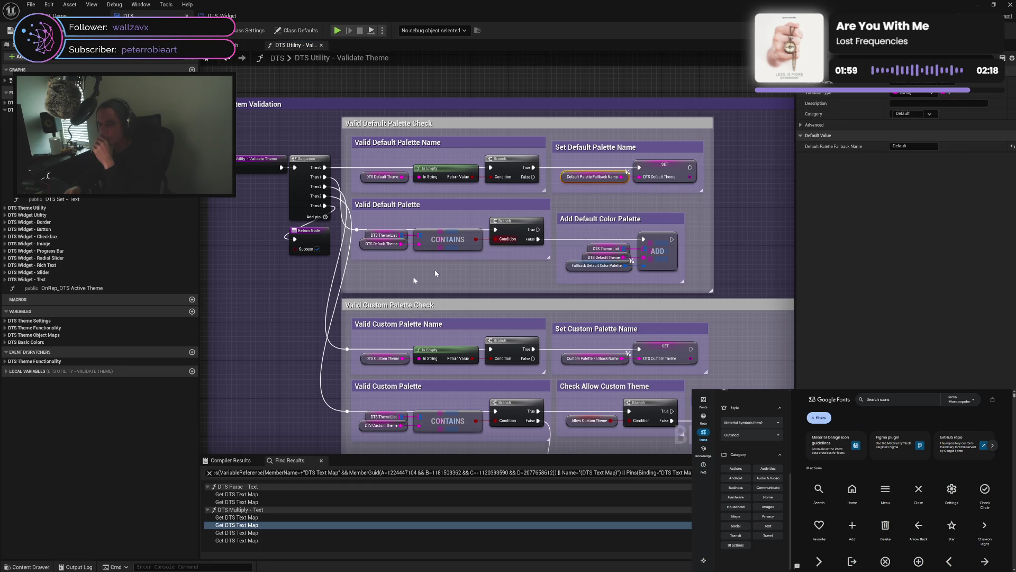
pyautogui.click(440, 280)
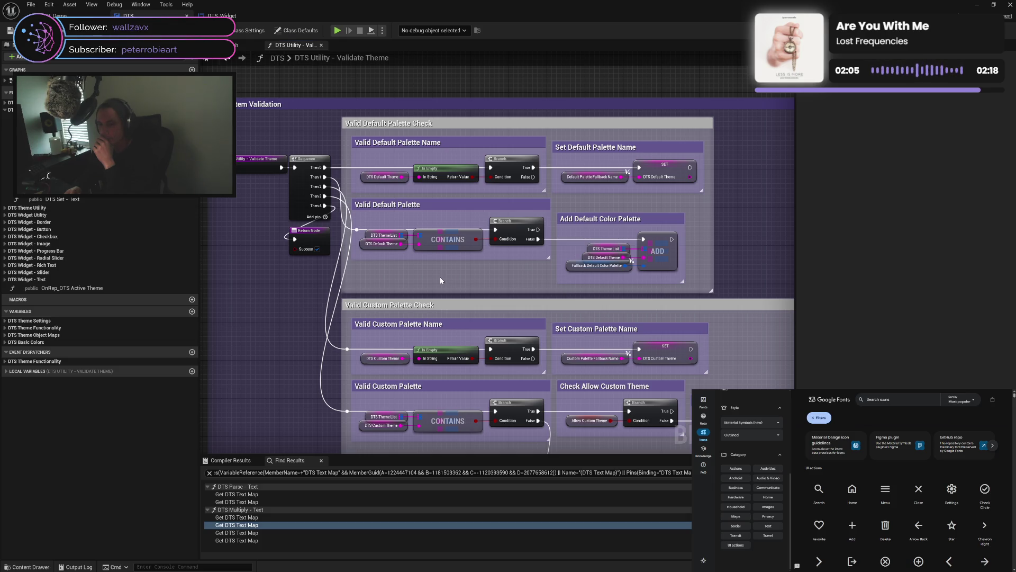
pyautogui.moveTo(440, 280)
pyautogui.mouseDown()
pyautogui.moveTo(444, 180)
pyautogui.moveTo(482, 260)
pyautogui.moveTo(445, 292)
pyautogui.mouseUp()
pyautogui.moveTo(526, 273)
pyautogui.mouseDown()
pyautogui.moveTo(600, 298)
pyautogui.moveTo(605, 314)
pyautogui.mouseUp()
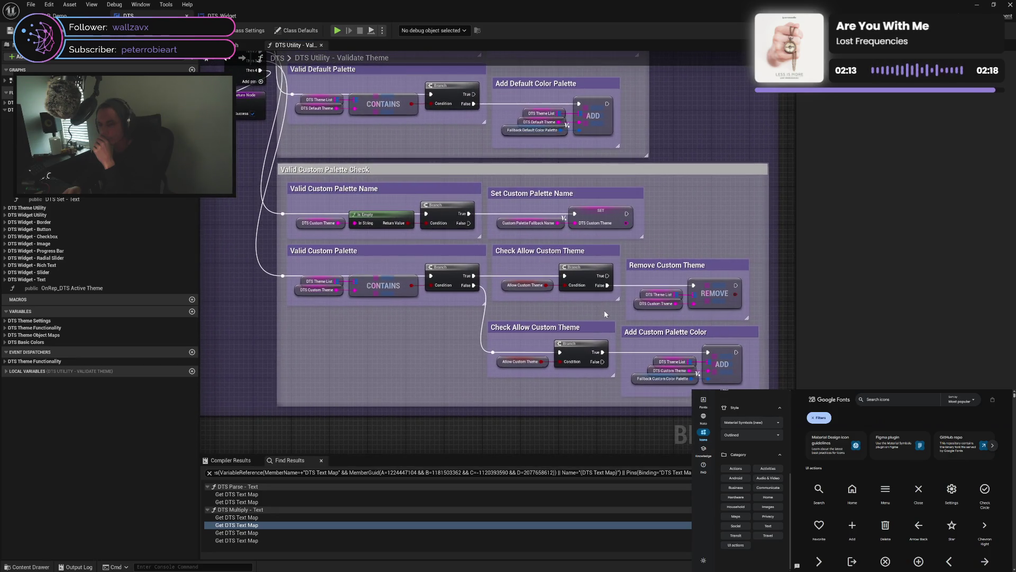
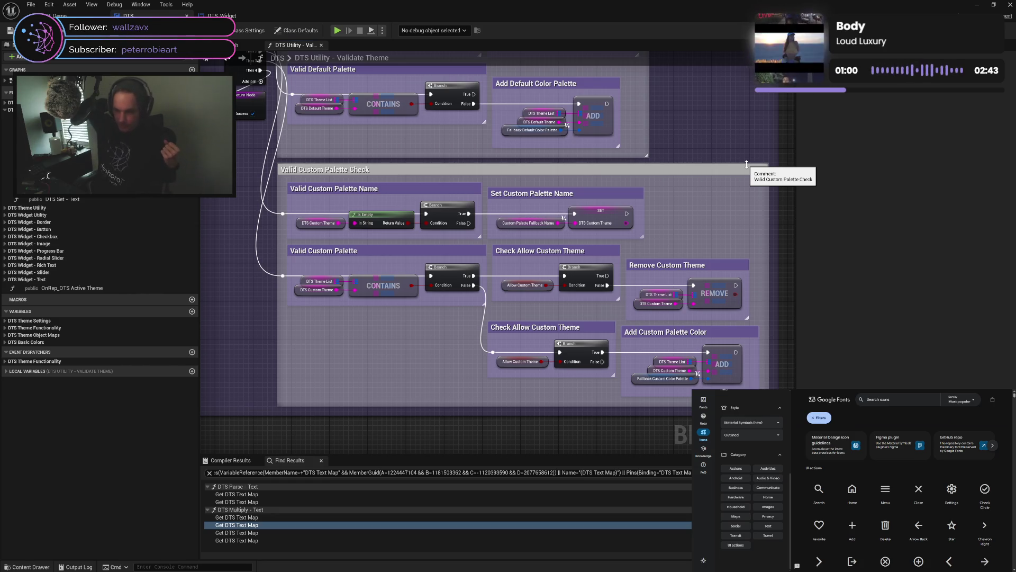
# Inspect the default- and custom-palette branches in Validate Theme, then launch the standalone DUI Preview
pyautogui.moveTo(685, 233)
pyautogui.mouseDown()
pyautogui.moveTo(658, 222)
pyautogui.moveTo(642, 162)
pyautogui.moveTo(658, 179)
pyautogui.mouseUp()
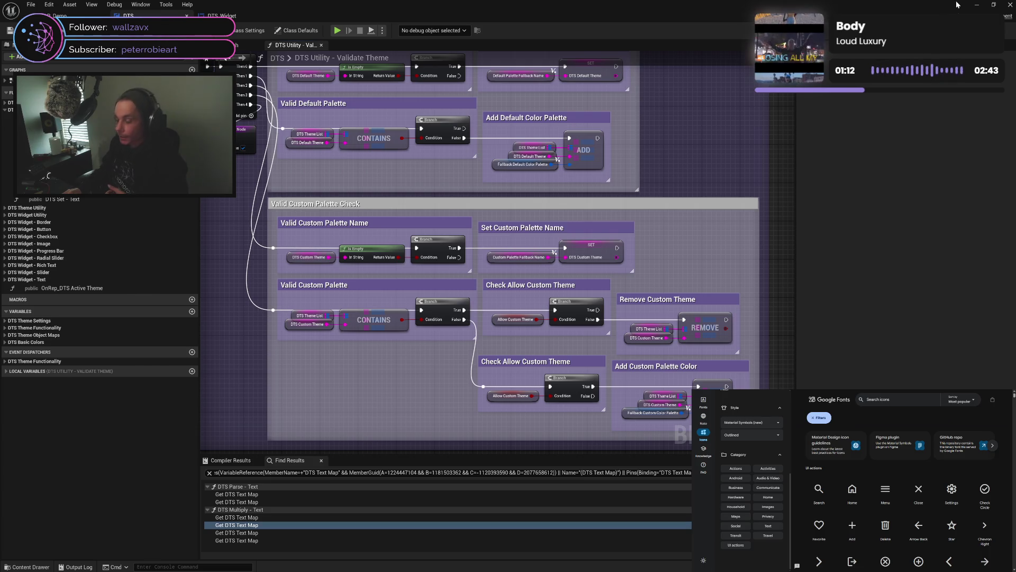
pyautogui.moveTo(702, 164); pyautogui.dragTo(720, 159)
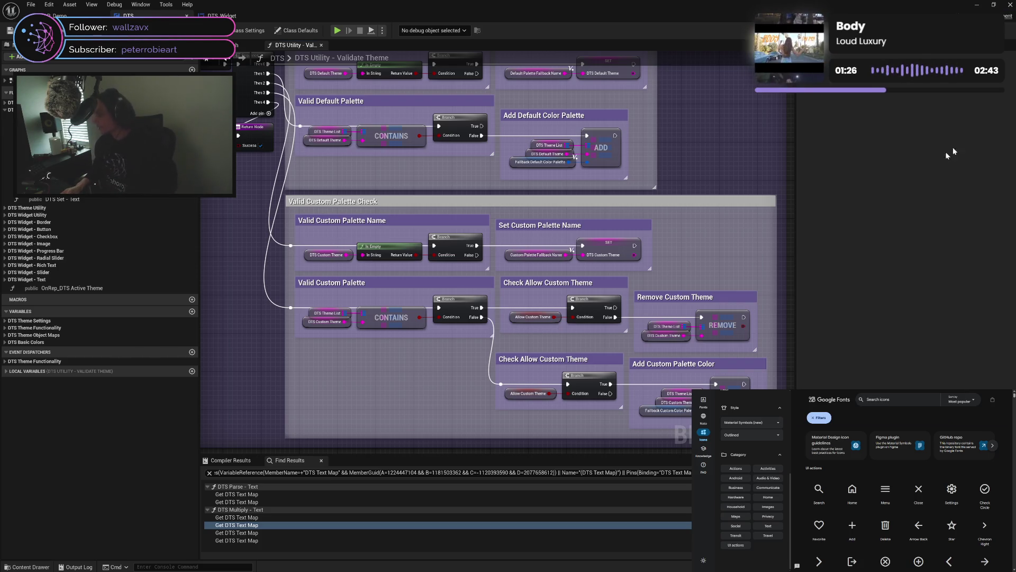
pyautogui.moveTo(753, 145)
pyautogui.mouseDown()
pyautogui.moveTo(739, 147)
pyautogui.moveTo(757, 138)
pyautogui.mouseUp()
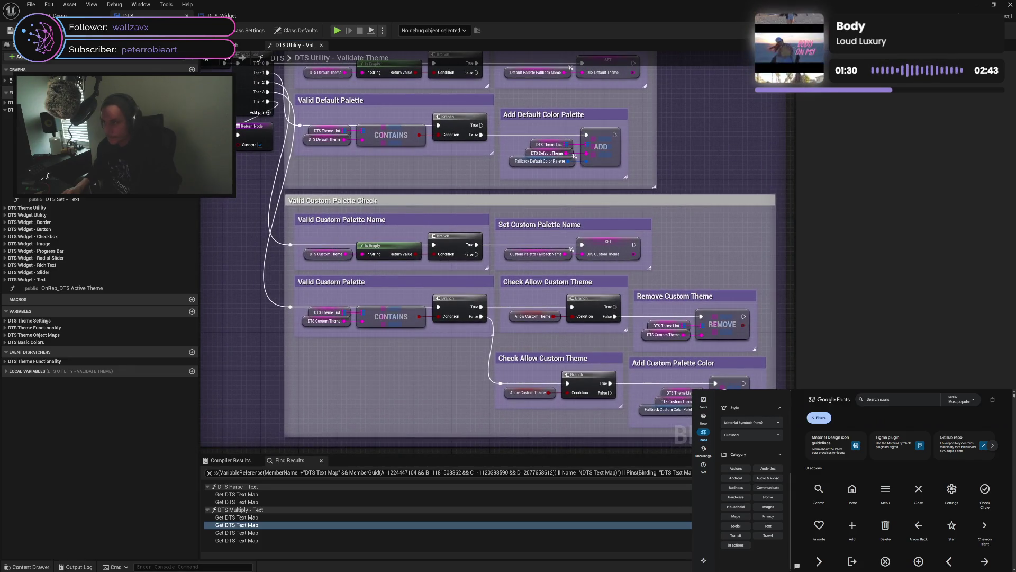
pyautogui.moveTo(684, 140); pyautogui.dragTo(724, 122)
pyautogui.click(348, 30)
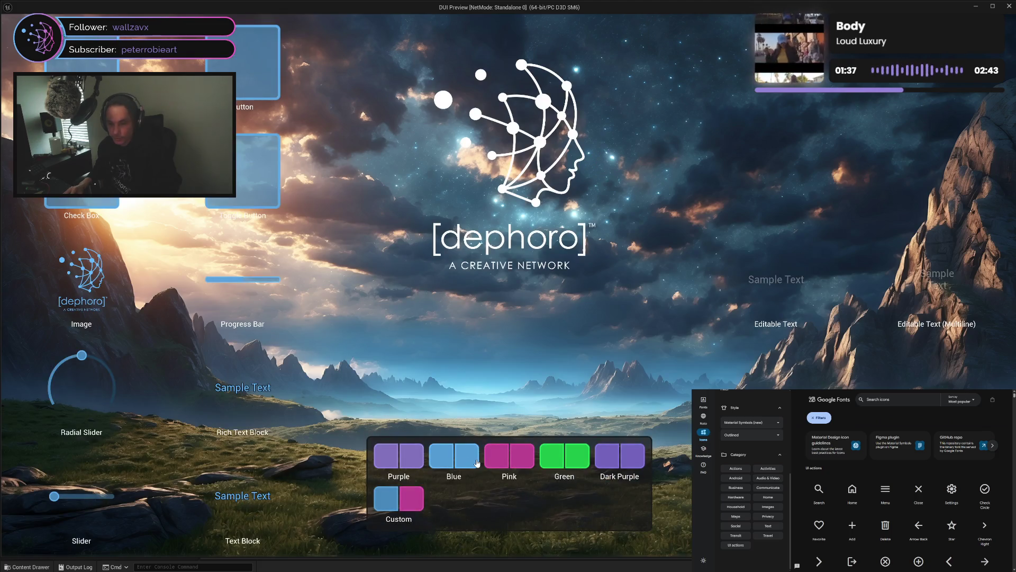
# Apply the Pink then Green palettes in the DUI Preview, then close the preview and editor
pyautogui.click(508, 456)
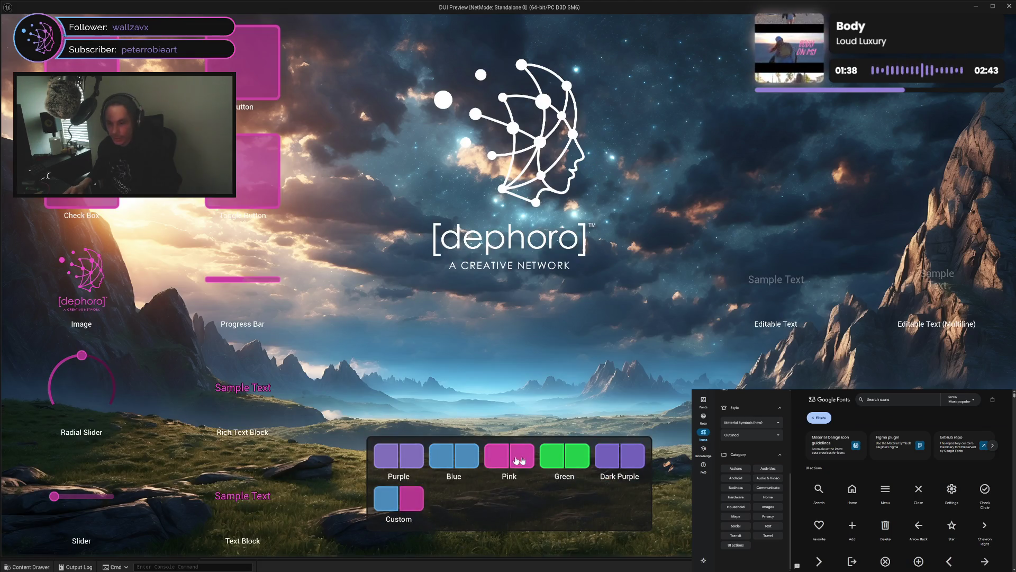
pyautogui.click(580, 462)
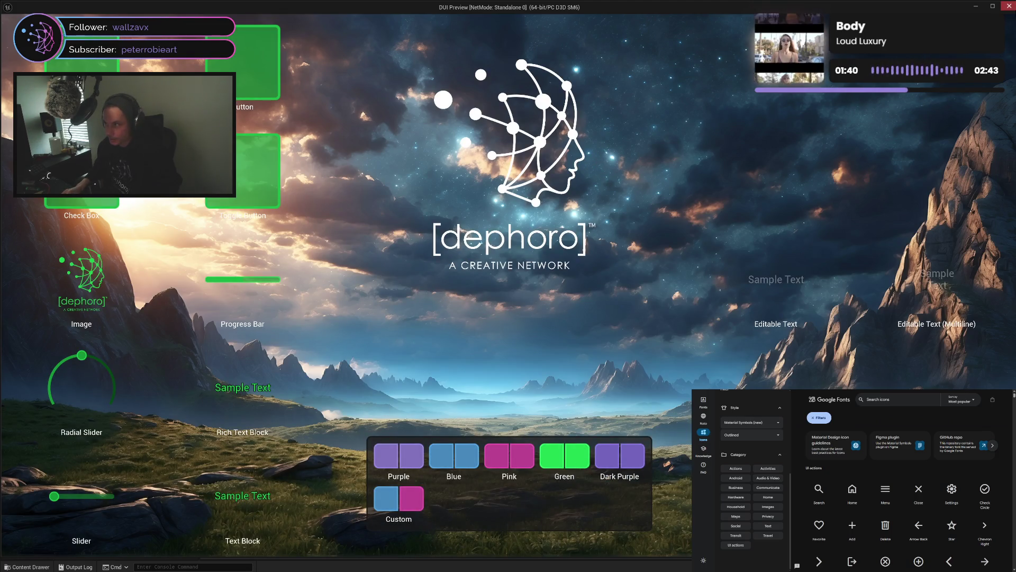
pyautogui.click(1010, 6)
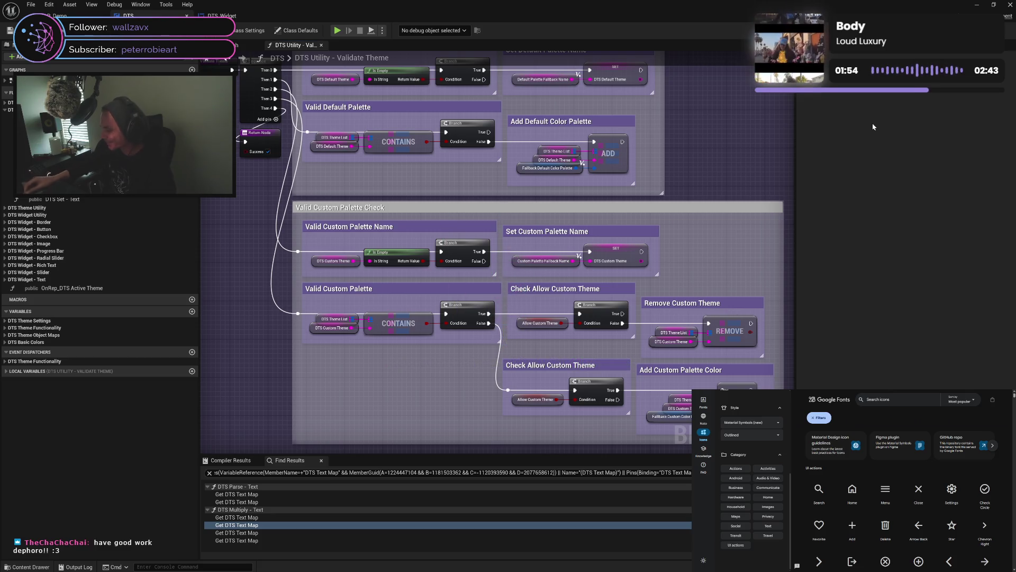
pyautogui.click(1009, 4)
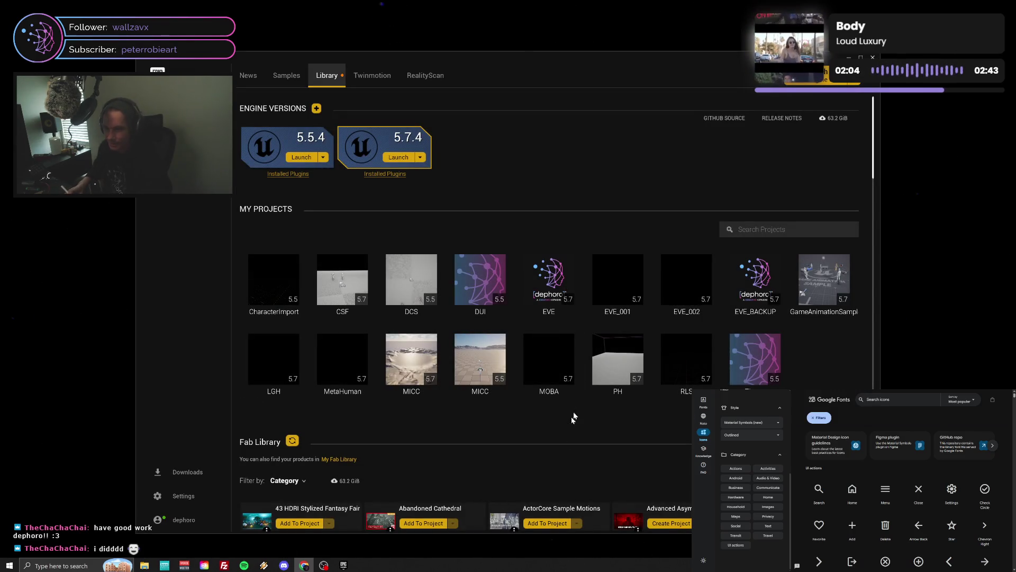
# Launch the EVE project from the Launcher library into the Unreal 5.7 editor
pyautogui.click(545, 285)
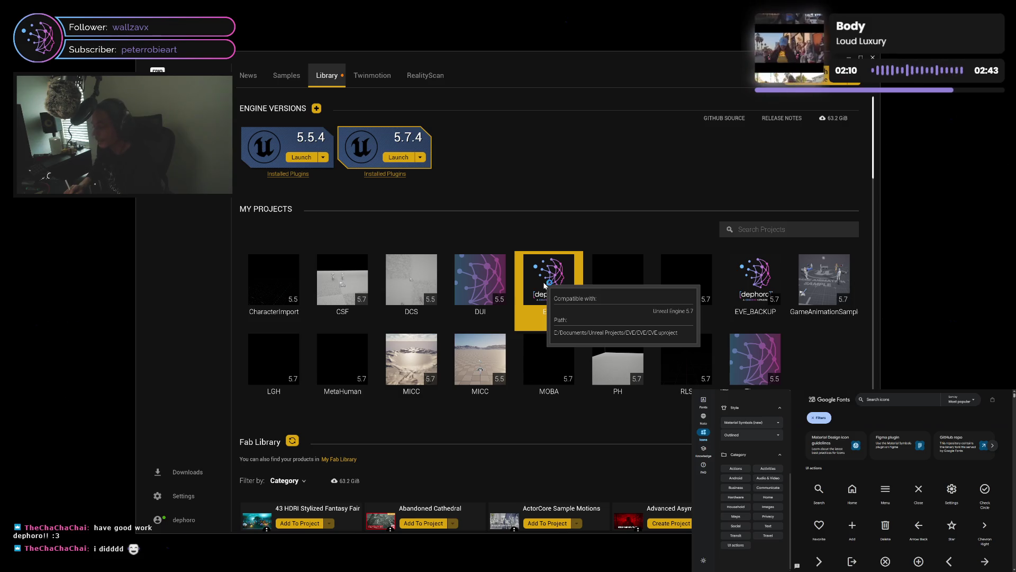
pyautogui.doubleClick(545, 285)
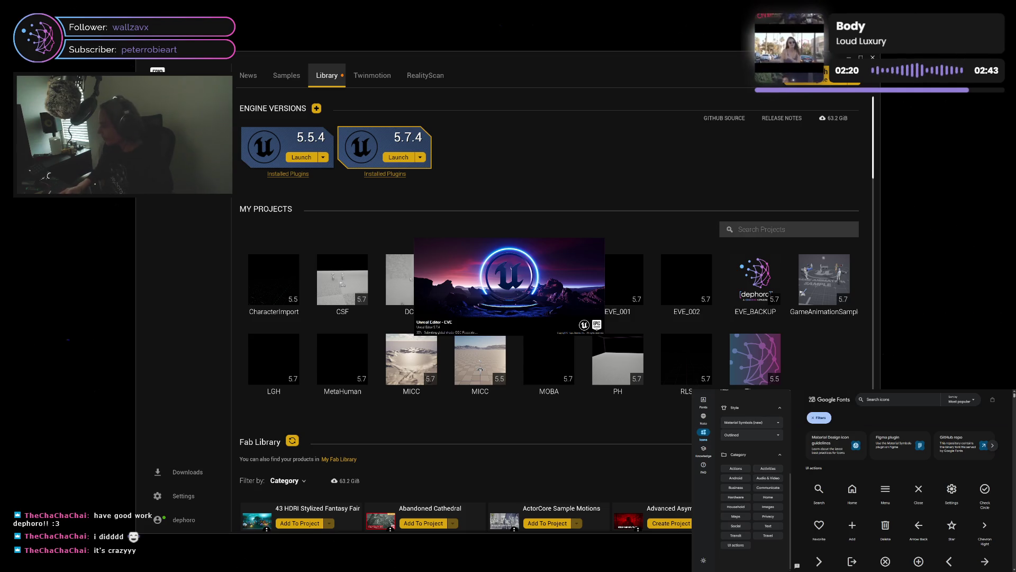
pyautogui.scroll(-2, 885, 495)
pyautogui.scroll(2, 885, 495)
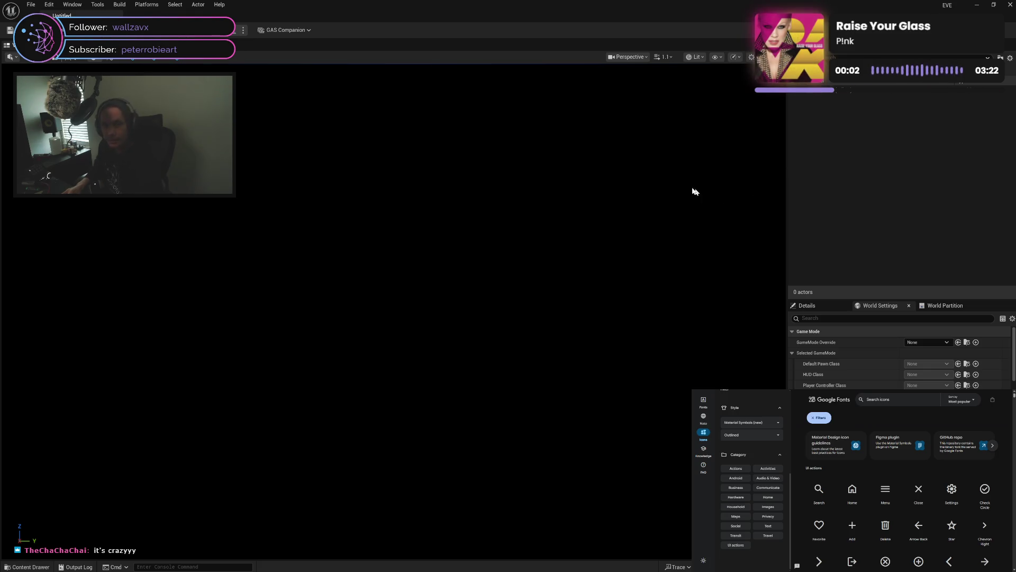
# Load MAP_M01 from File > Recent Levels, then run a standalone EVE Preview from PC_World
pyautogui.click(29, 5)
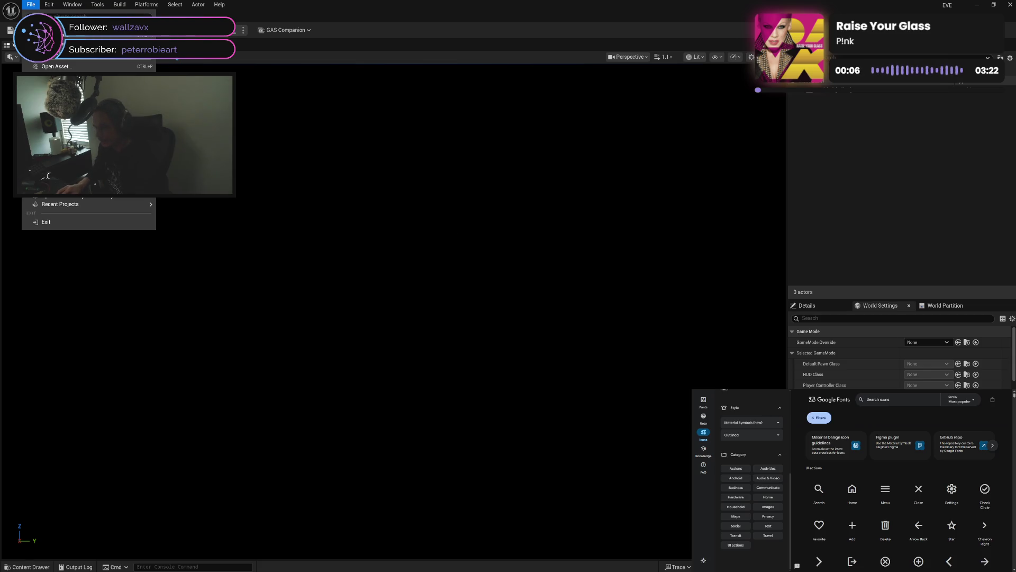
pyautogui.press('Escape')
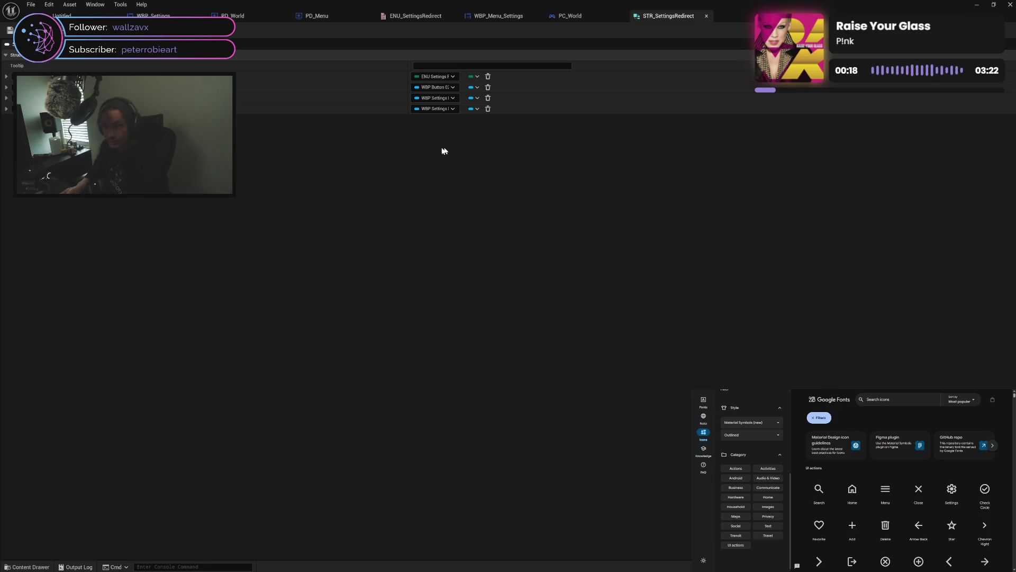
pyautogui.click(62, 16)
pyautogui.click(31, 4)
pyautogui.moveTo(62, 59)
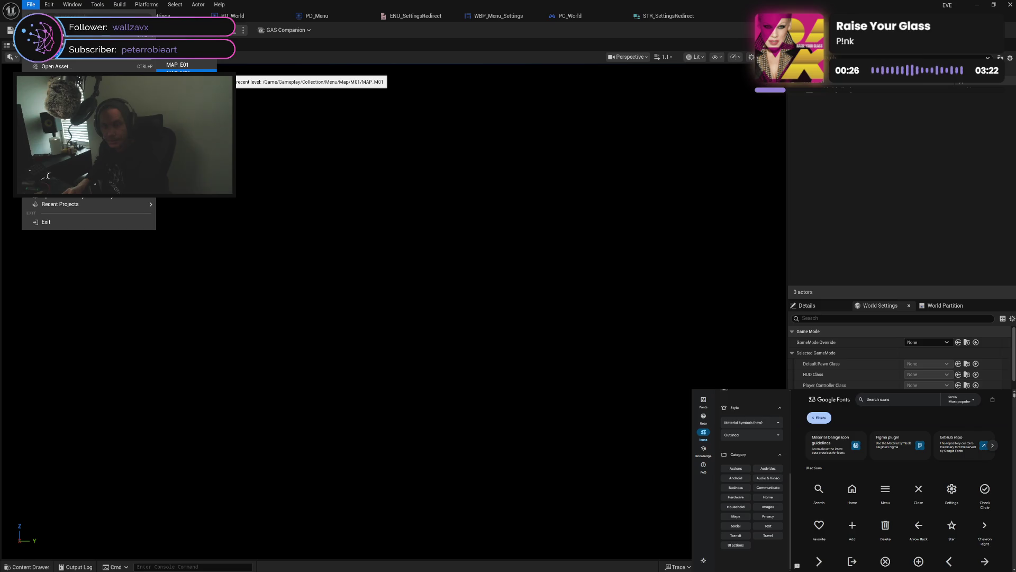
pyautogui.click(195, 71)
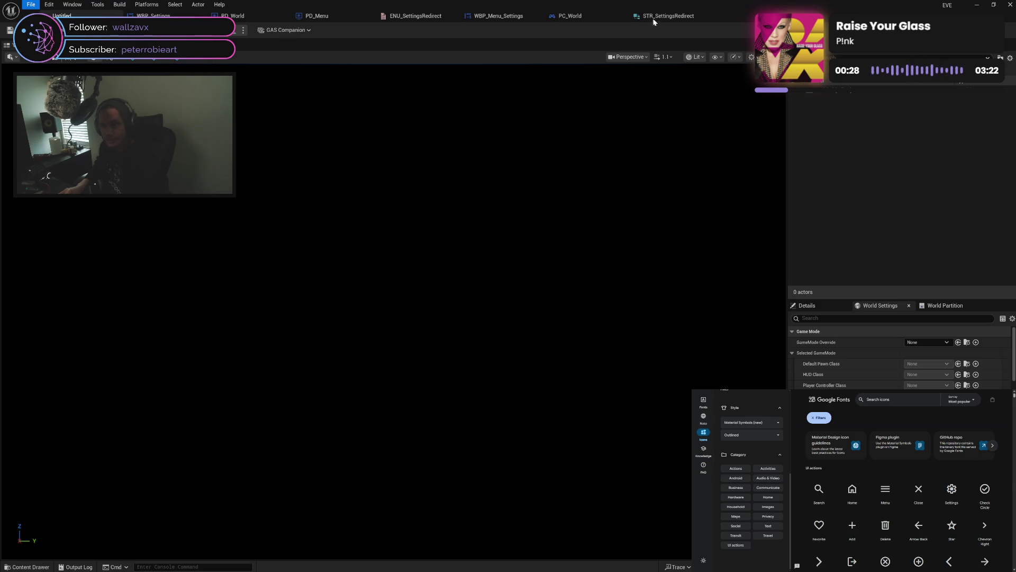
pyautogui.click(569, 16)
pyautogui.click(382, 31)
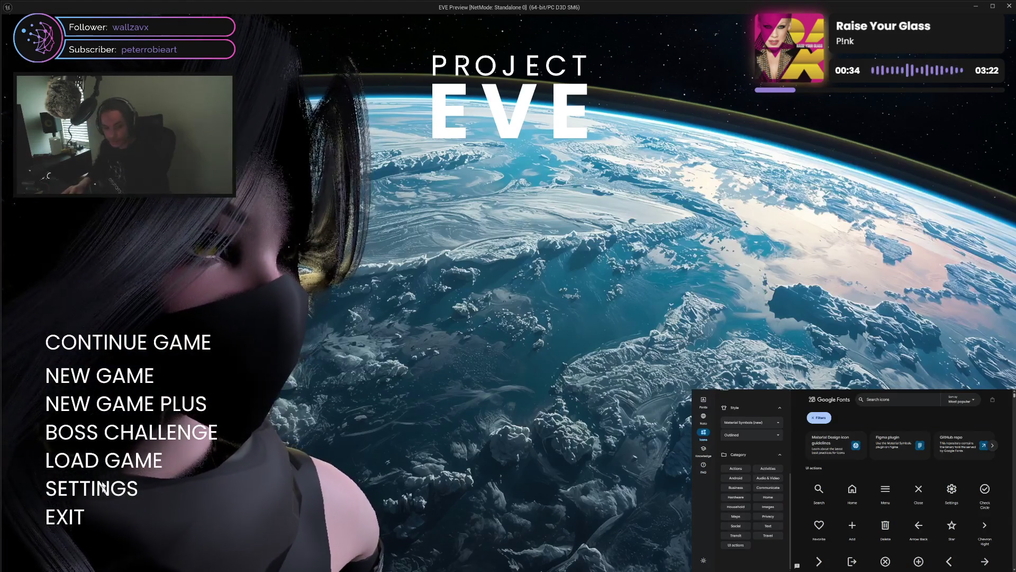
pyautogui.click(112, 491)
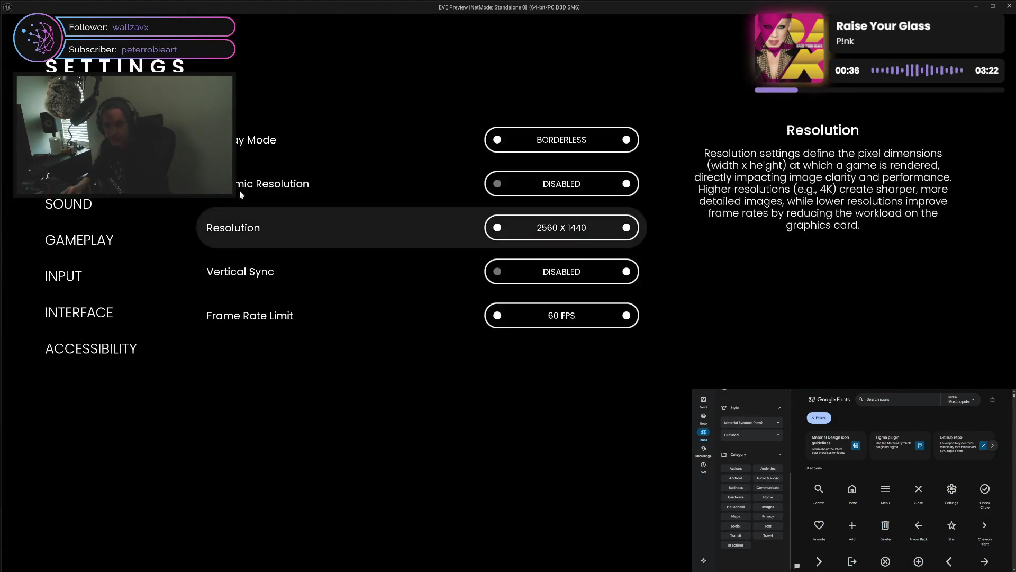
pyautogui.click(627, 140)
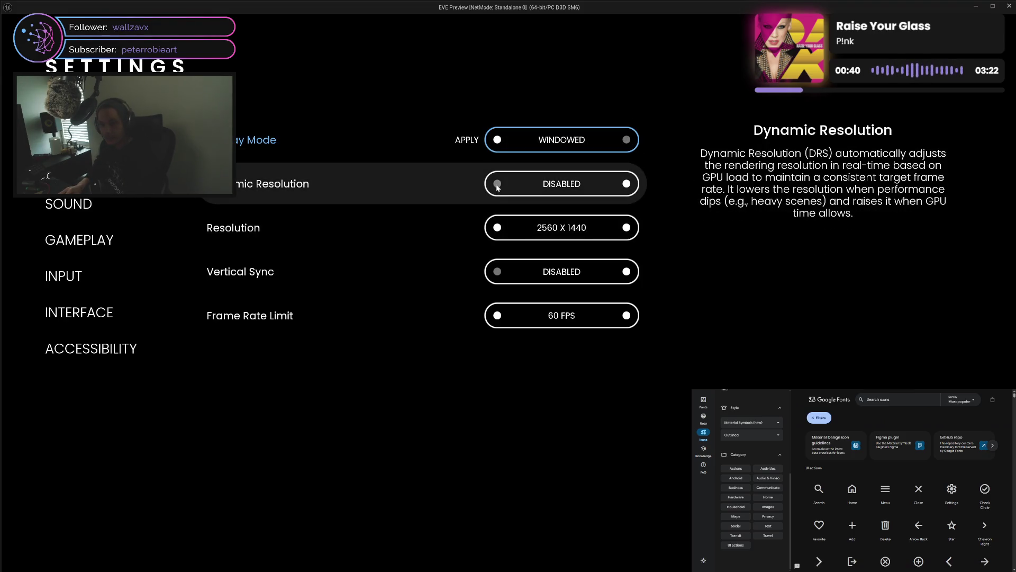
pyautogui.click(498, 228)
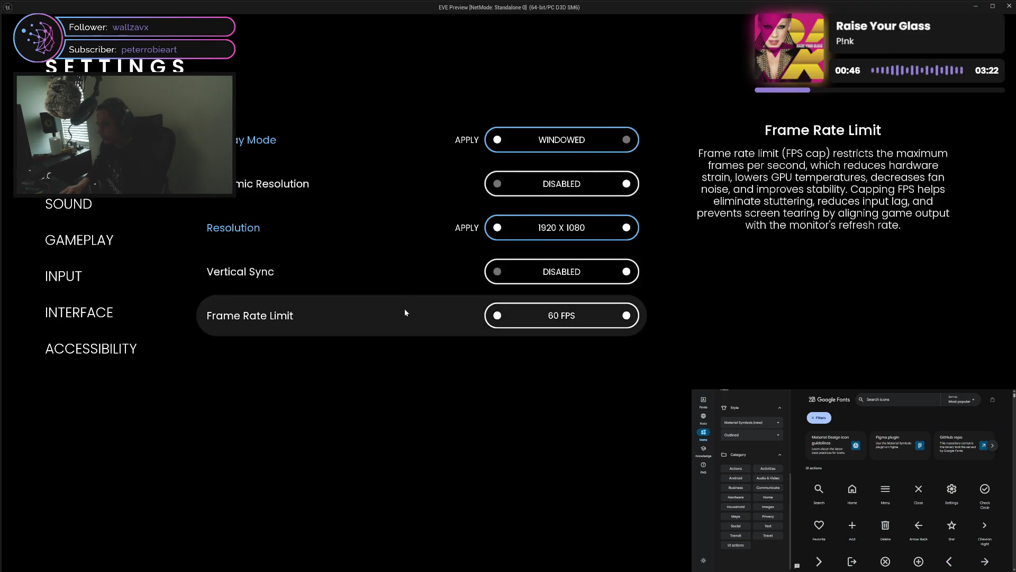
pyautogui.press('Escape')
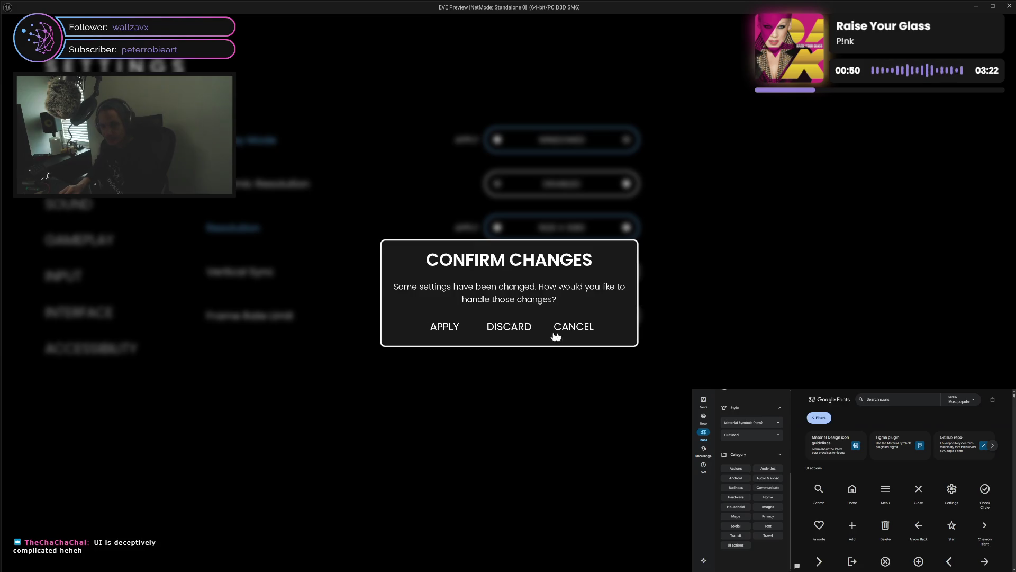
pyautogui.click(526, 328)
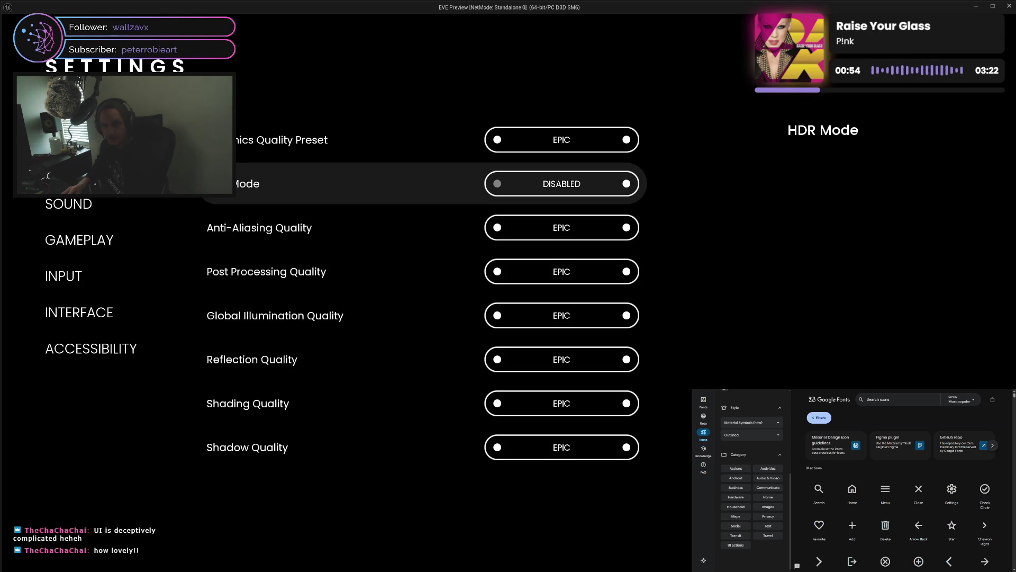
pyautogui.press('q')
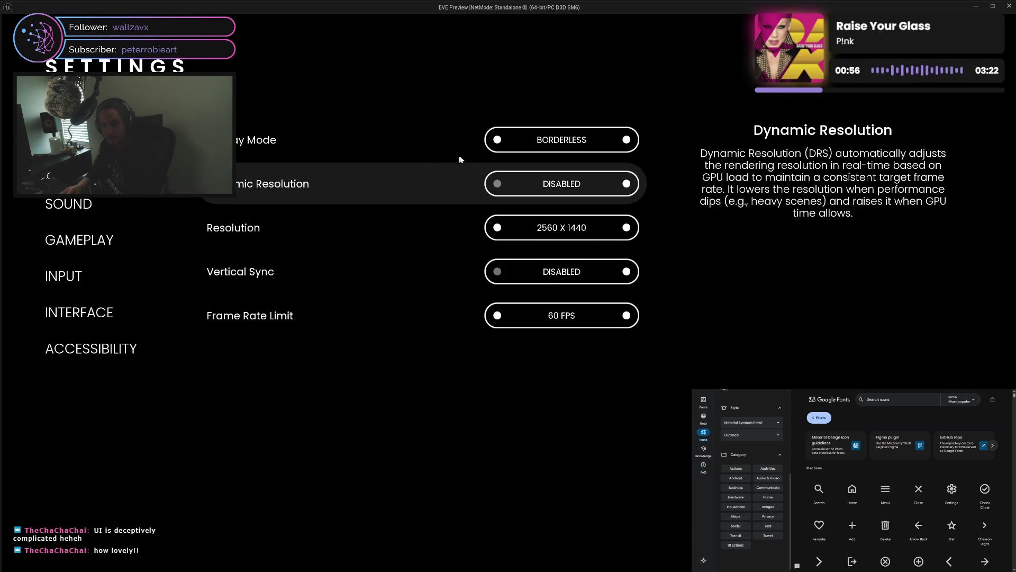
pyautogui.press('e')
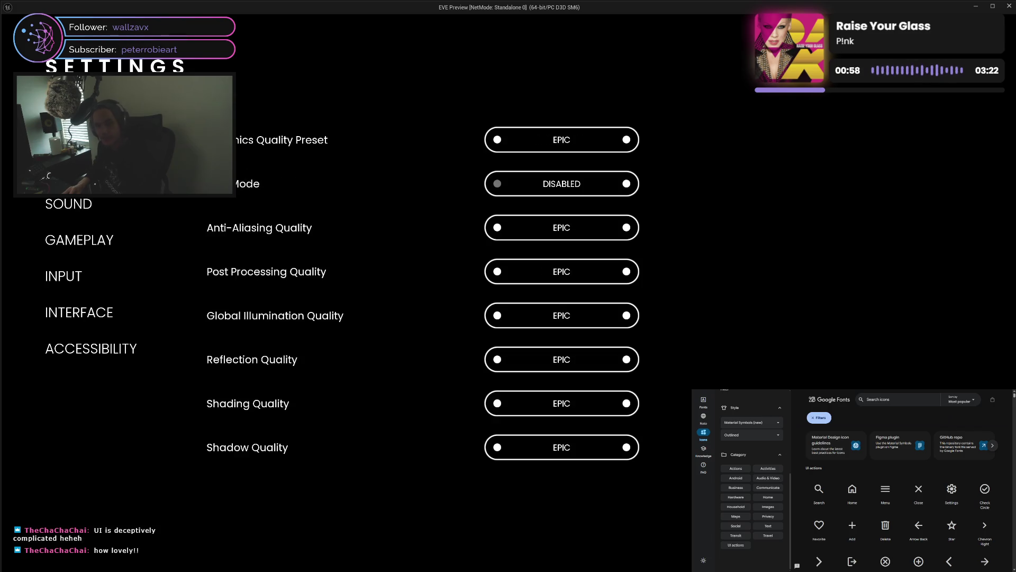
pyautogui.click(496, 228)
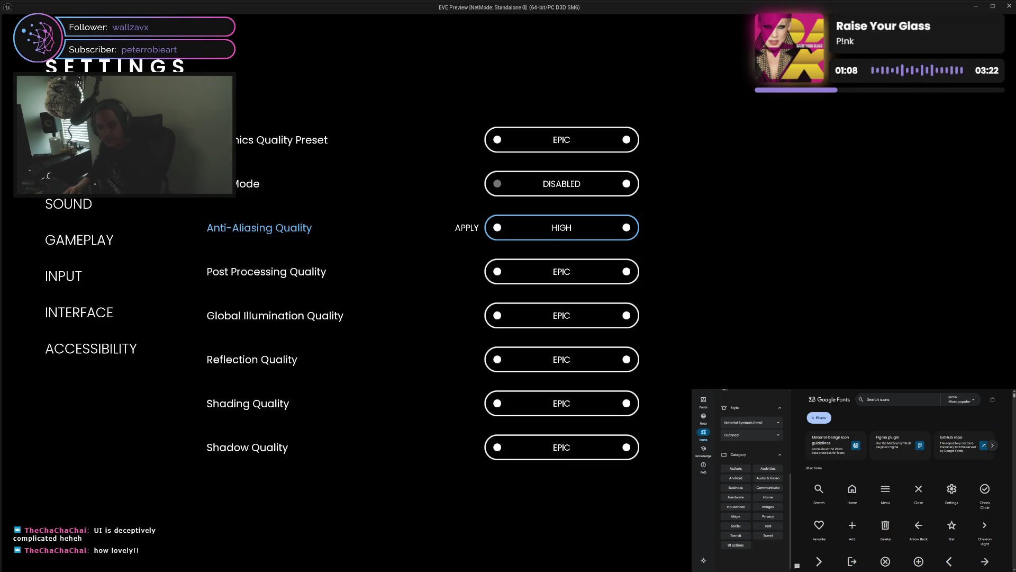
pyautogui.press('Escape')
pyautogui.click(498, 330)
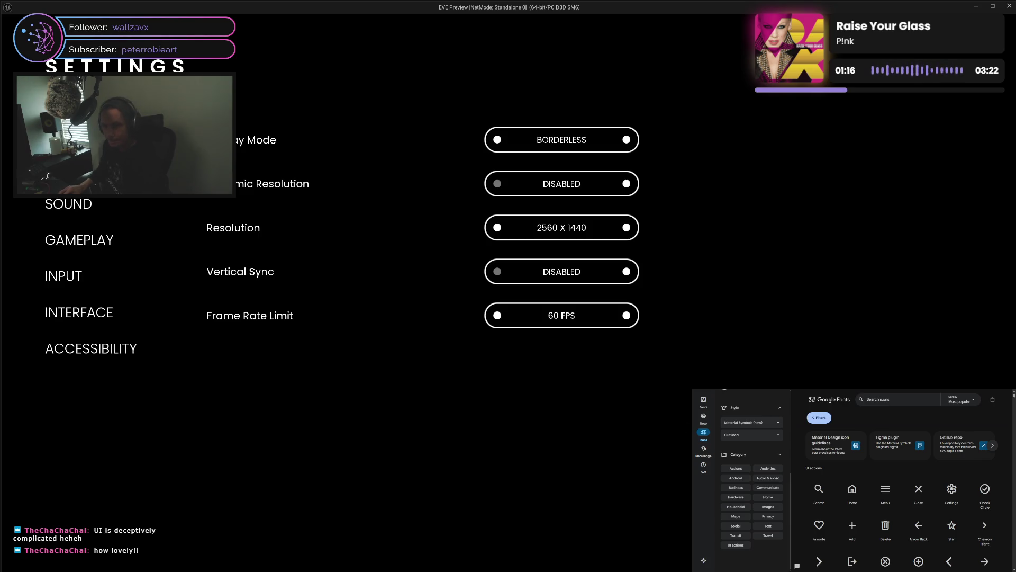
pyautogui.click(74, 168)
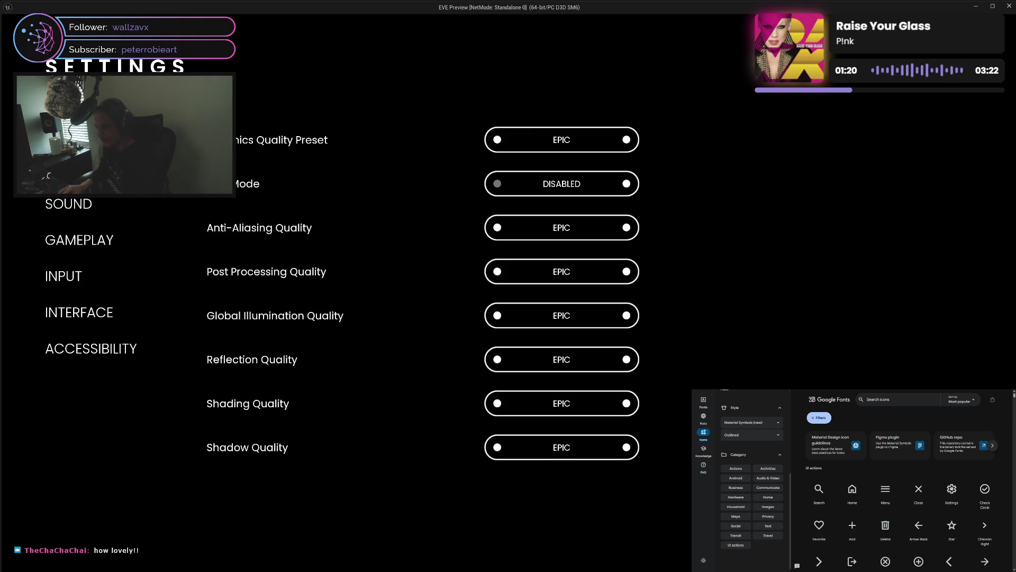
pyautogui.press('Escape')
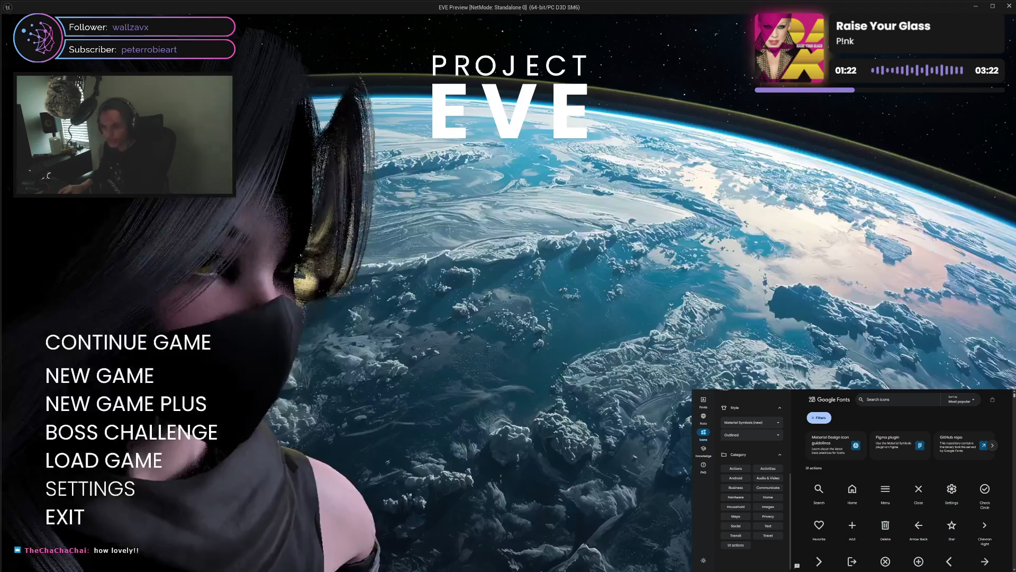
pyautogui.click(64, 521)
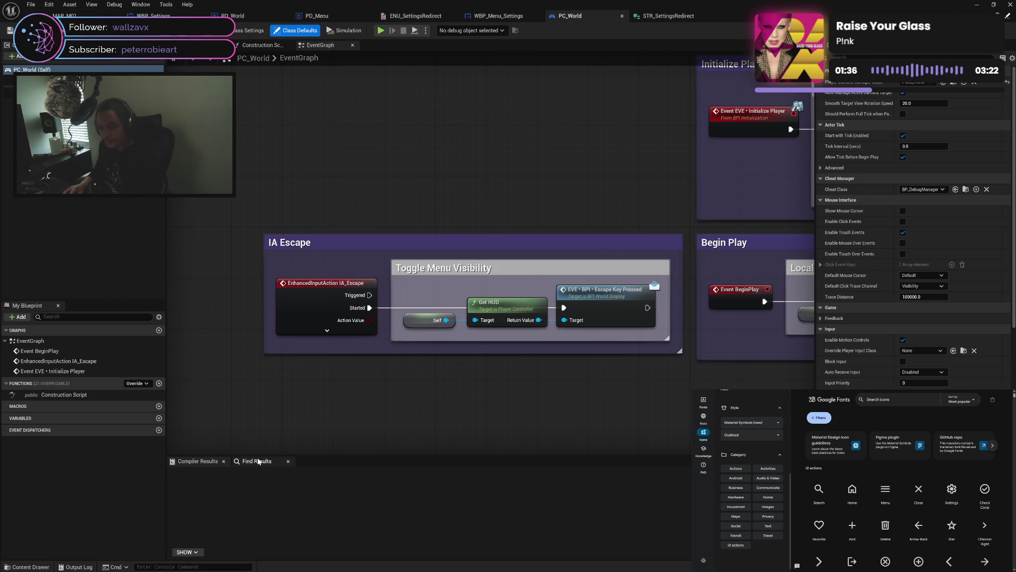
# Look through the WBP_Menu_Settings, STR_SettingsRedirect and PD_Menu editor tabs
pyautogui.hscroll(10, 368, 391)
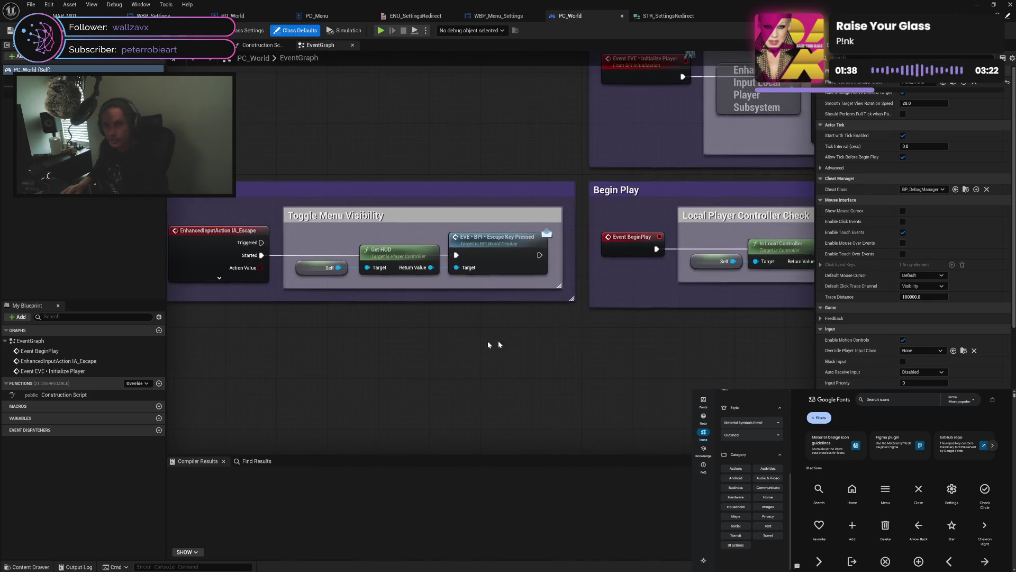
pyautogui.scroll(-2, 715, 213)
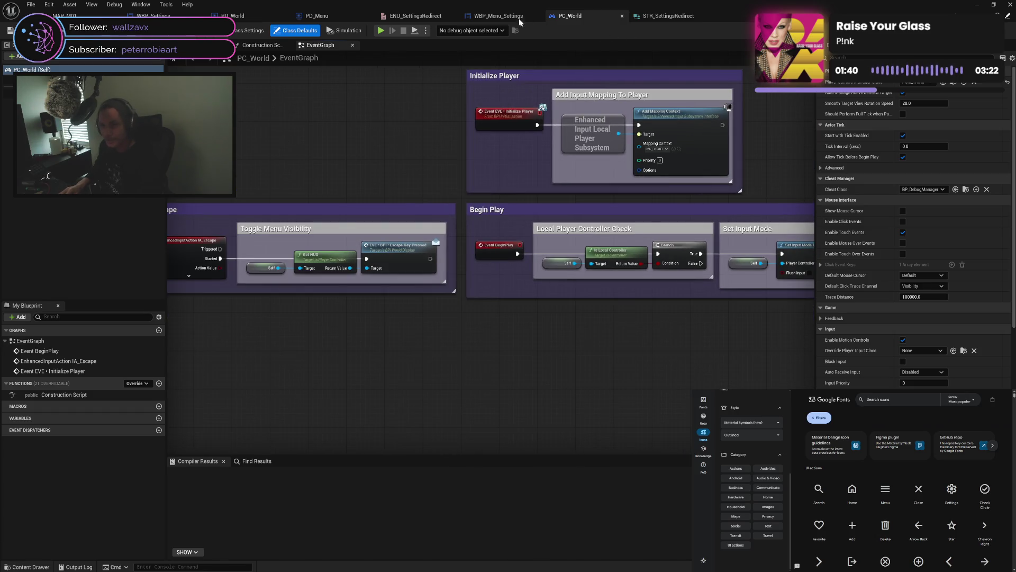
pyautogui.click(508, 16)
pyautogui.click(672, 17)
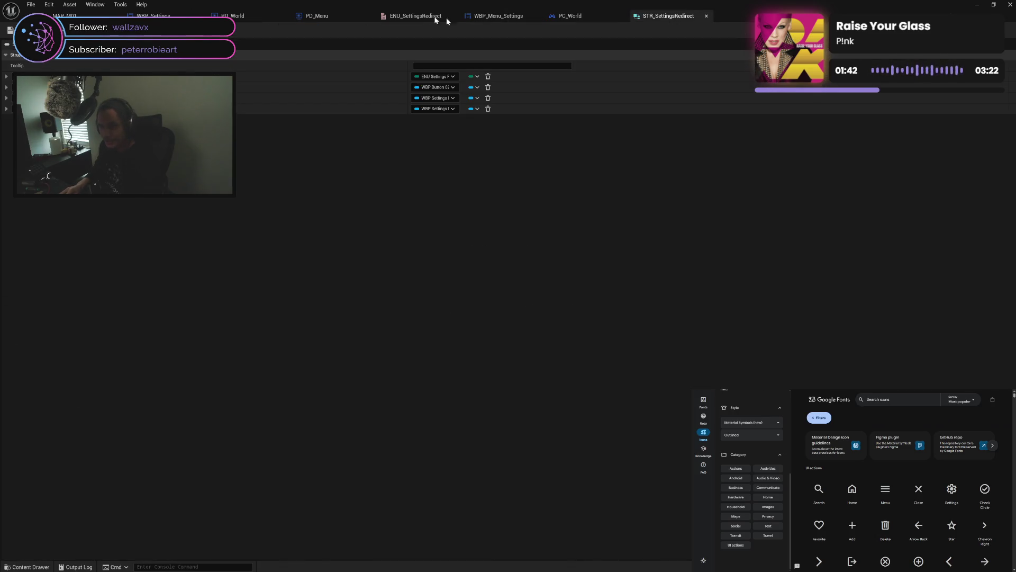
pyautogui.click(323, 16)
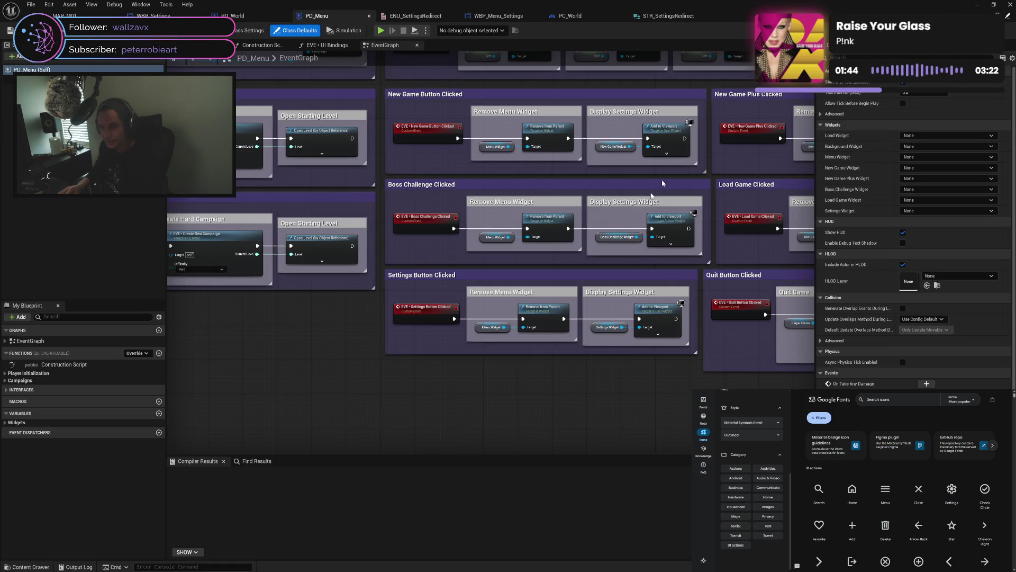
pyautogui.scroll(2, 656, 190)
pyautogui.scroll(-2, 537, 330)
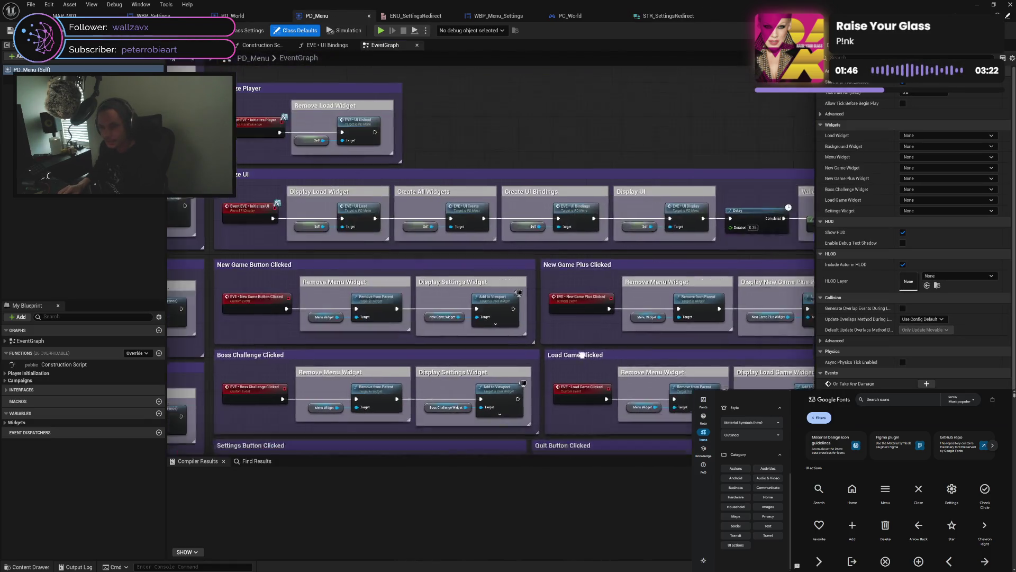
# Scroll through the PD_World EventGraph, then bring up the WBP_Settings widget Designer
pyautogui.click(233, 16)
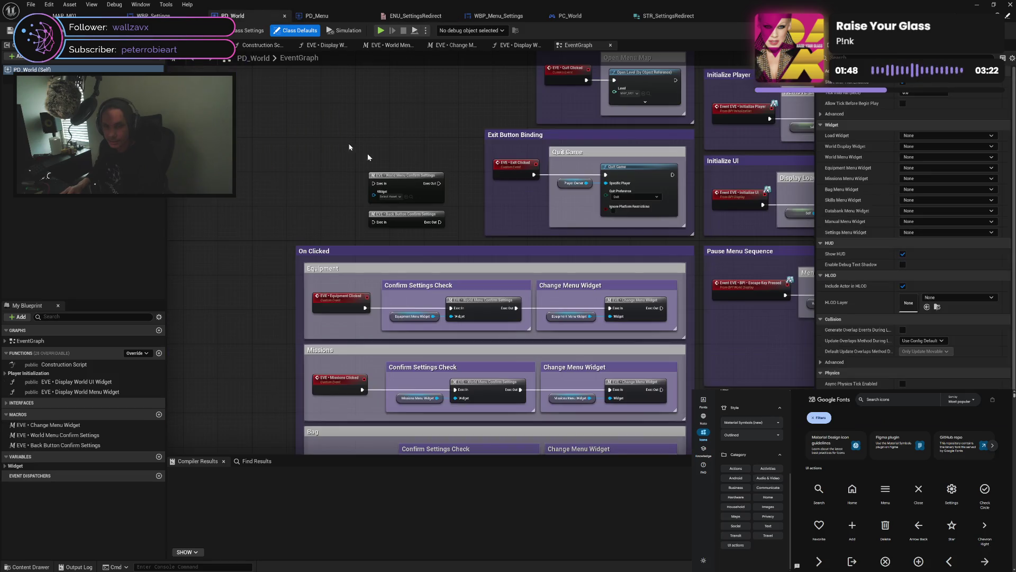
pyautogui.scroll(2, 474, 254)
pyautogui.scroll(-2, 420, 160)
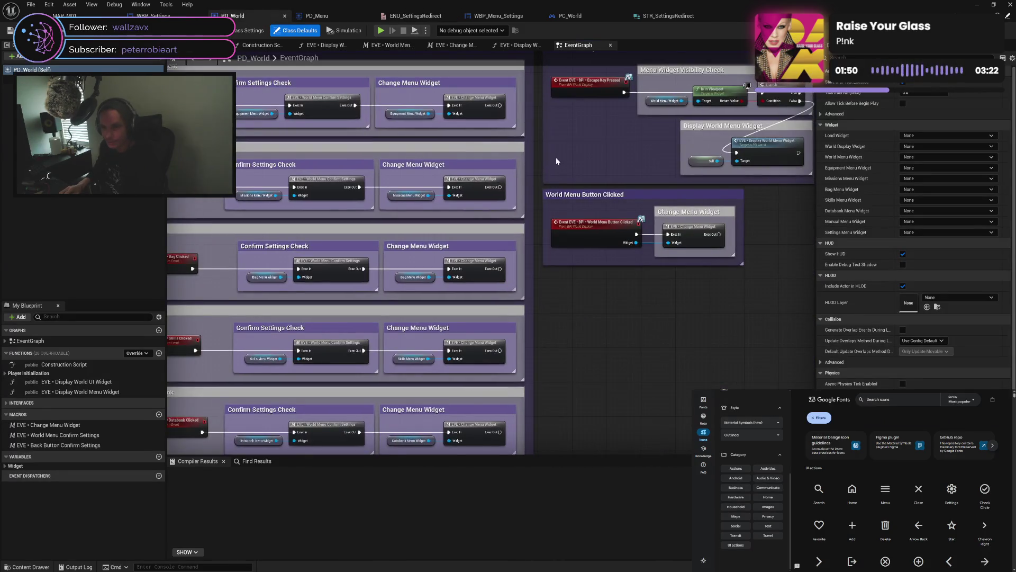
pyautogui.scroll(-2, 557, 161)
pyautogui.scroll(2, 400, 130)
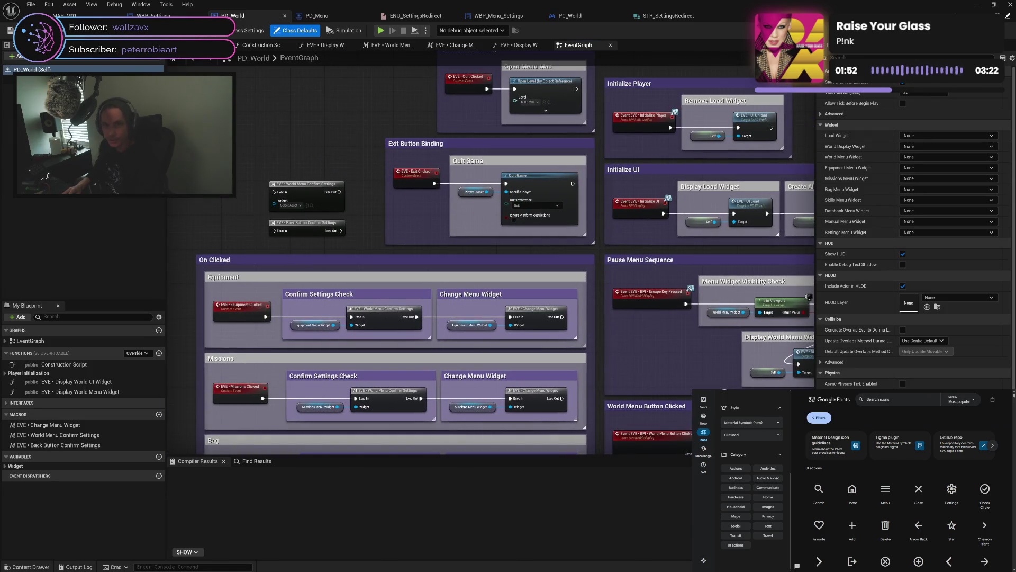
pyautogui.click(153, 16)
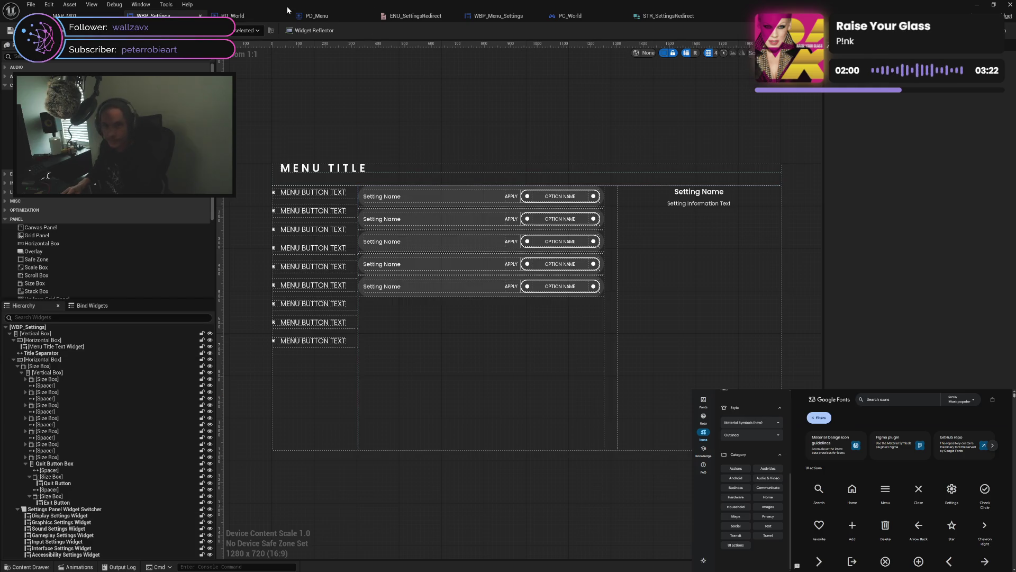
# Return to the PD_World EventGraph with its Exit Button Binding and Pause Menu Sequence
pyautogui.click(241, 19)
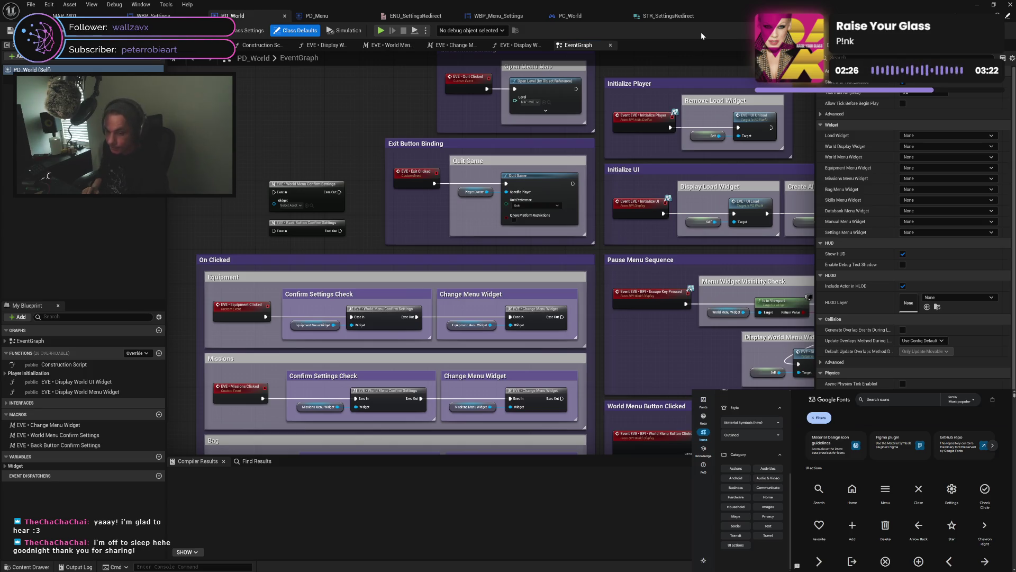
# Delete the stray World Menu and Back Button Confirm Settings nodes, then save and compile with Ctrl+S
pyautogui.moveTo(600, 219)
pyautogui.mouseDown()
pyautogui.moveTo(564, 239)
pyautogui.moveTo(541, 192)
pyautogui.mouseUp()
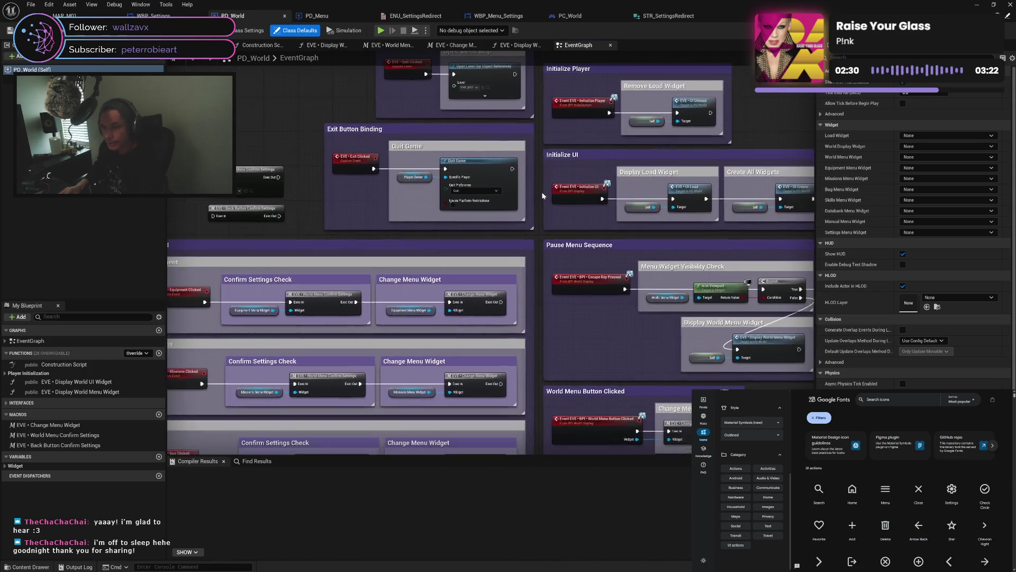
pyautogui.moveTo(537, 281); pyautogui.dragTo(561, 171)
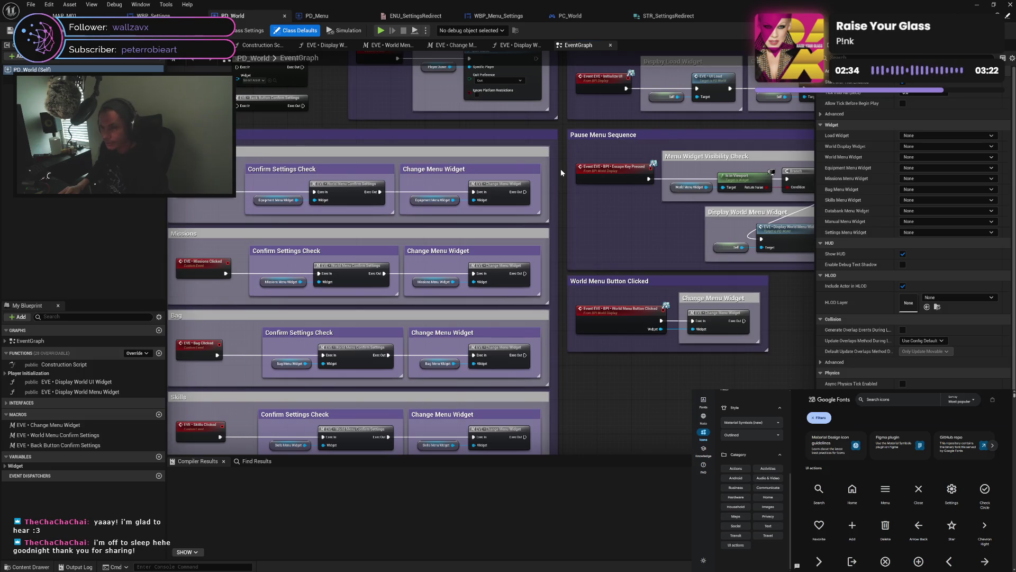
pyautogui.moveTo(562, 172)
pyautogui.mouseDown()
pyautogui.moveTo(575, 128)
pyautogui.moveTo(555, 239)
pyautogui.mouseUp()
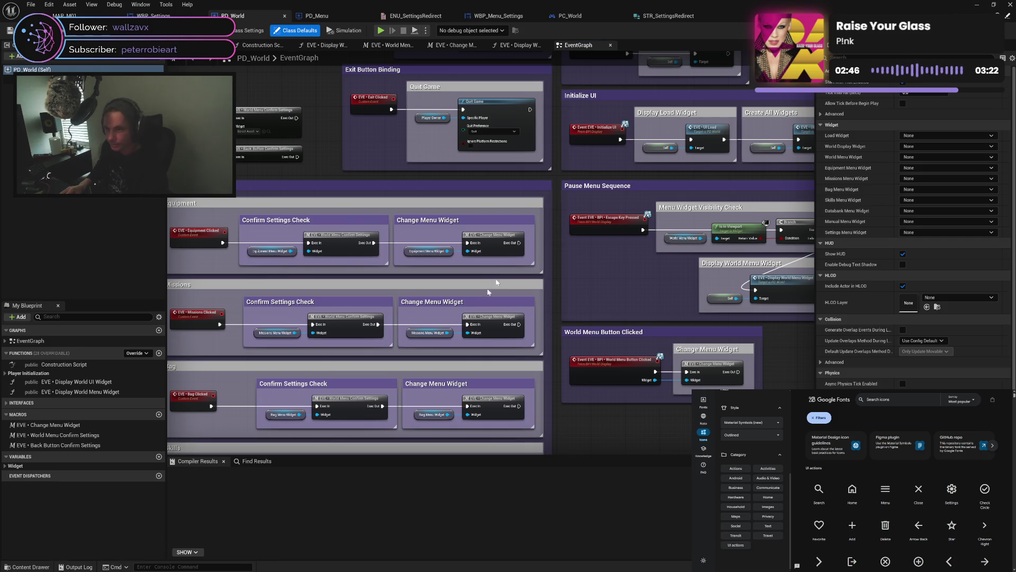
pyautogui.moveTo(557, 182); pyautogui.dragTo(550, 285)
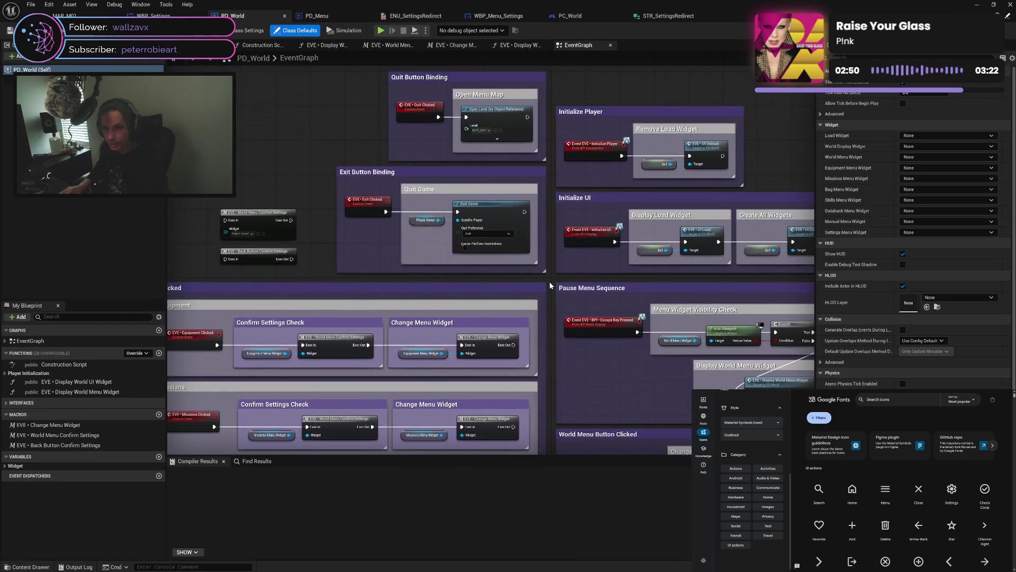
pyautogui.moveTo(275, 195); pyautogui.dragTo(265, 272)
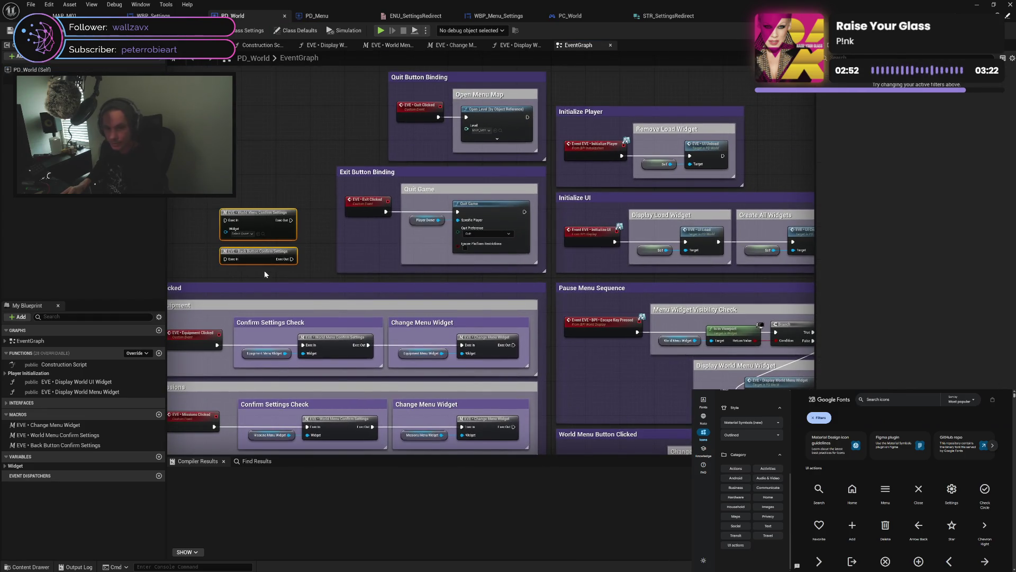
pyautogui.press('Delete')
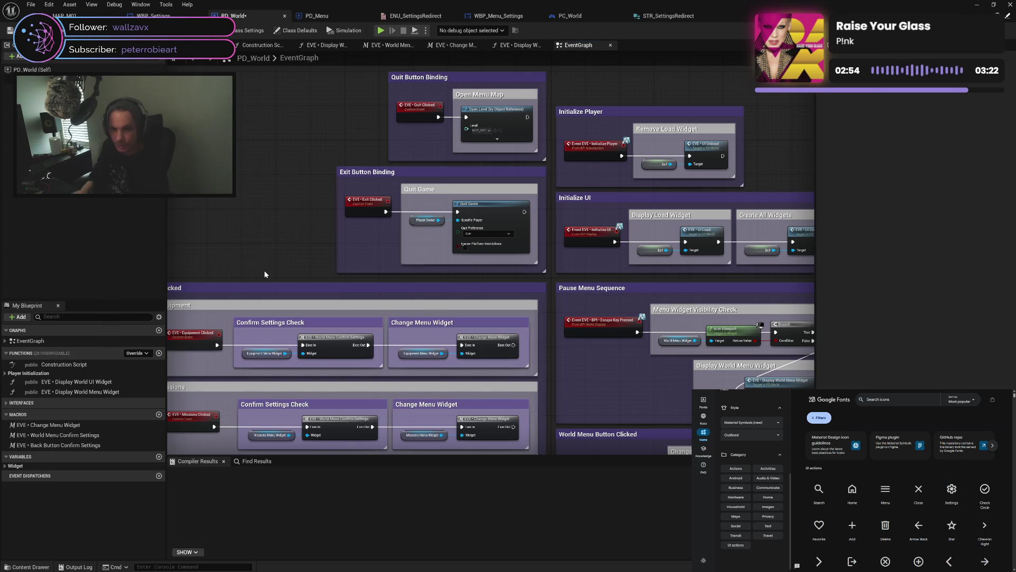
pyautogui.hotkey('ctrl', 's')
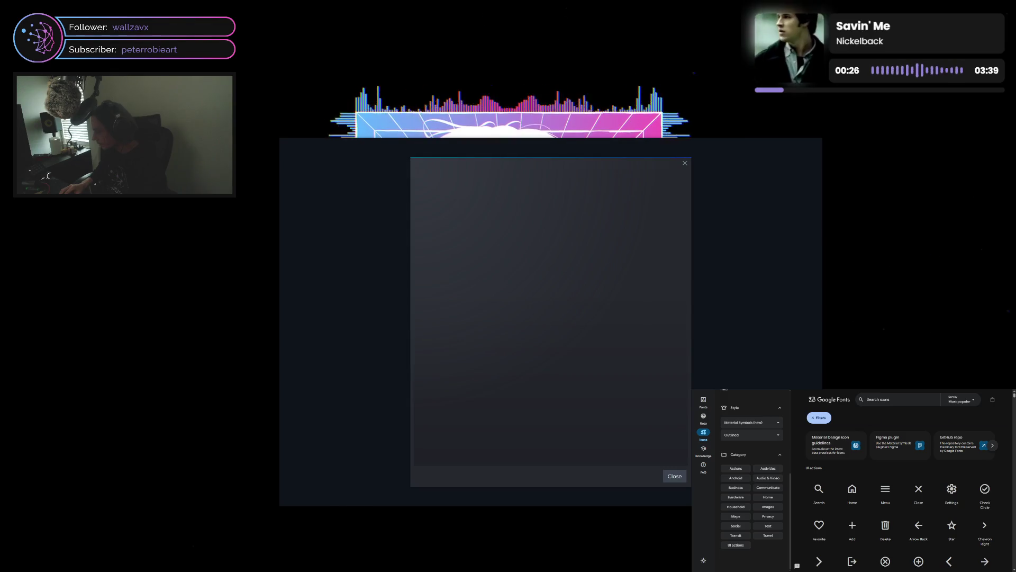
# Dismiss the empty Steam dialog to reach the main Steam client window
pyautogui.click(674, 477)
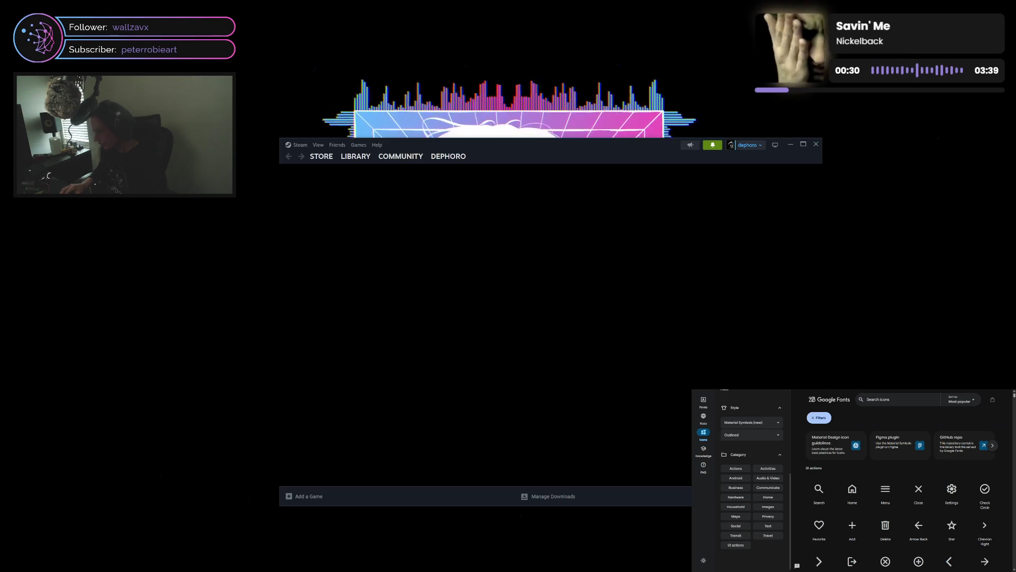
# Close the Steam client window
pyautogui.click(816, 146)
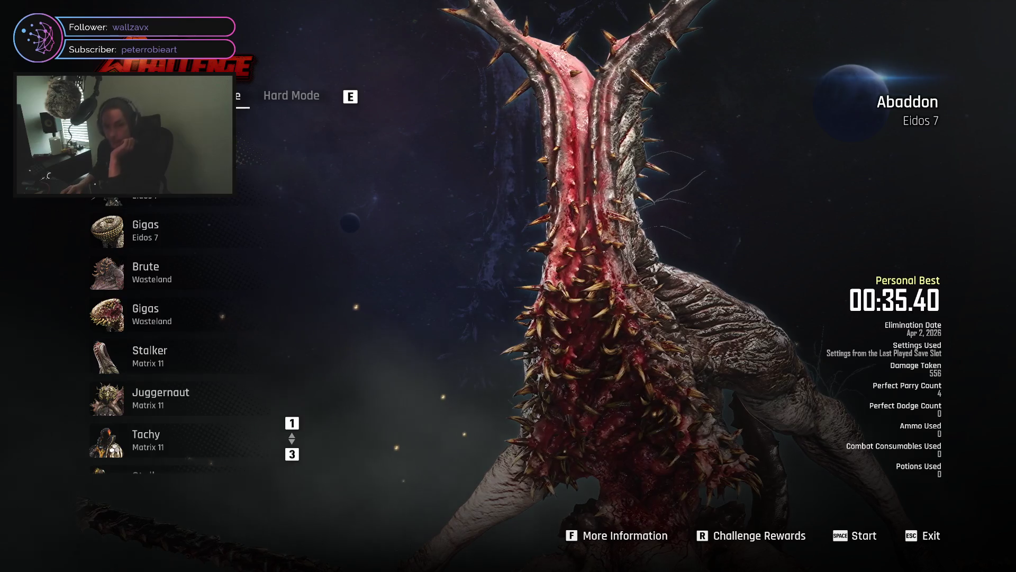
# Switch Boss Challenge to Hard Mode and view the Raven, Belial and Behemoth records
pyautogui.press('e')
pyautogui.scroll(-3, 252, 236)
pyautogui.scroll(-10, 251, 235)
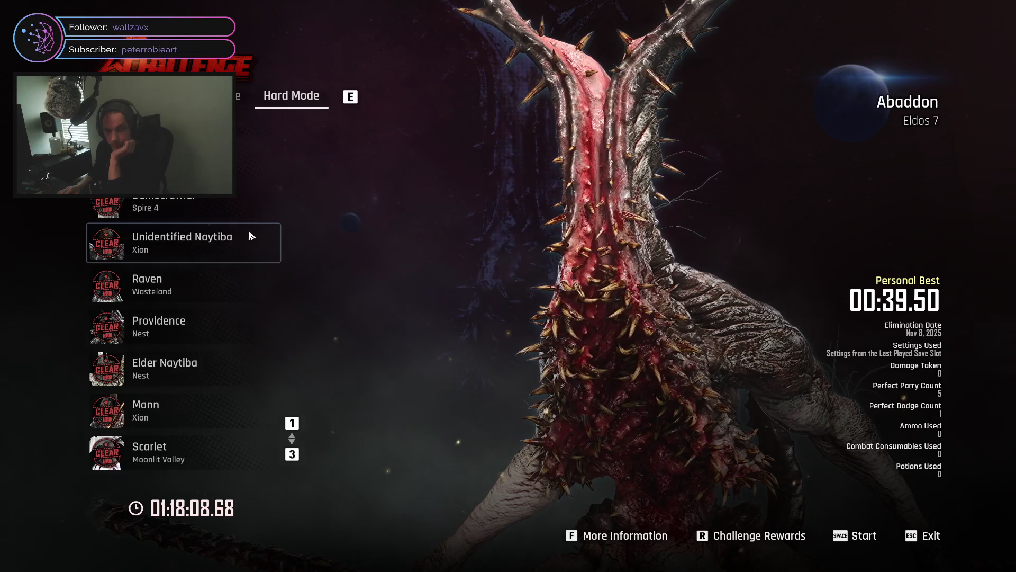
pyautogui.click(236, 276)
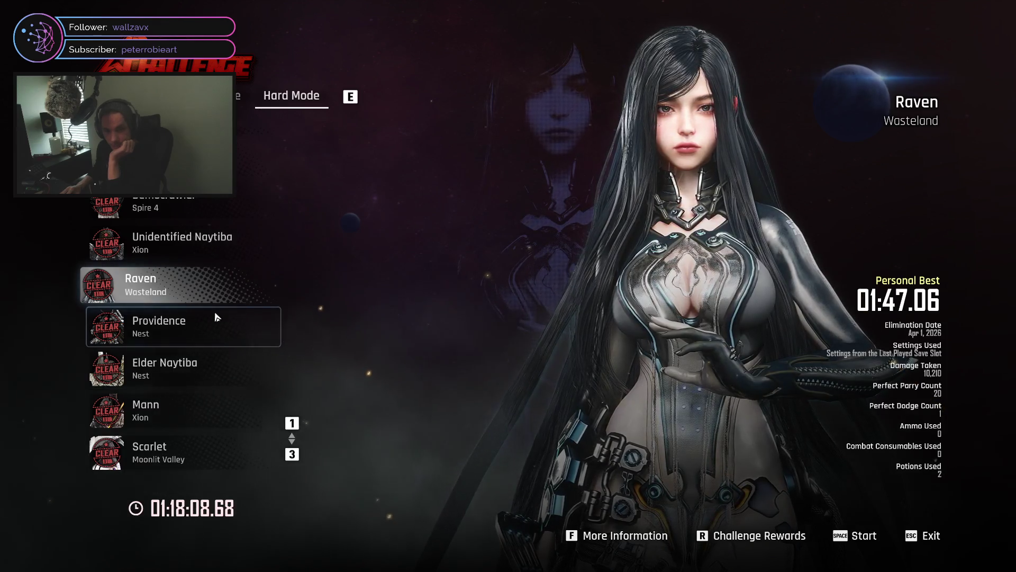
pyautogui.scroll(1, 217, 317)
pyautogui.scroll(2, 204, 279)
pyautogui.scroll(2, 204, 279)
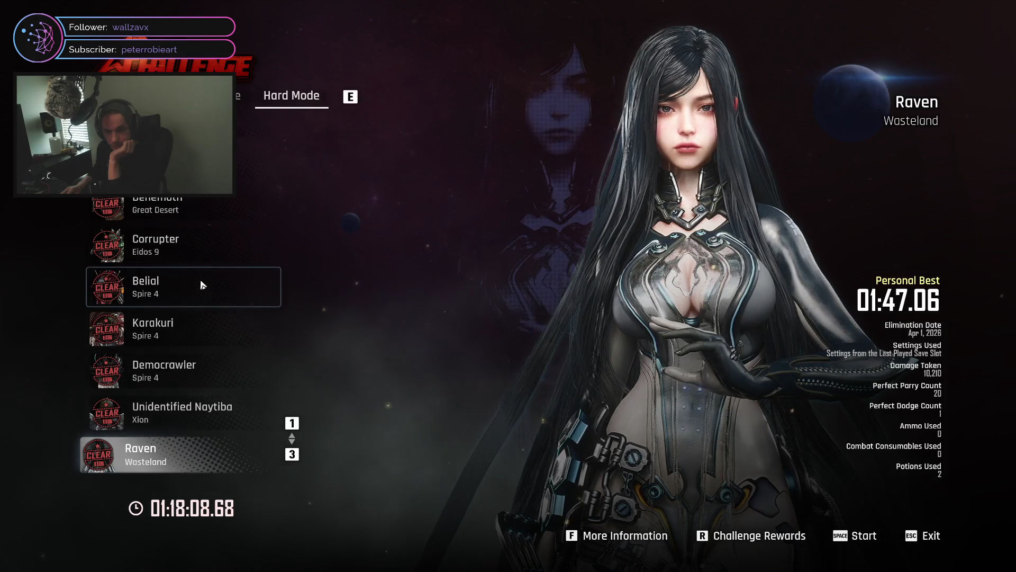
pyautogui.click(202, 285)
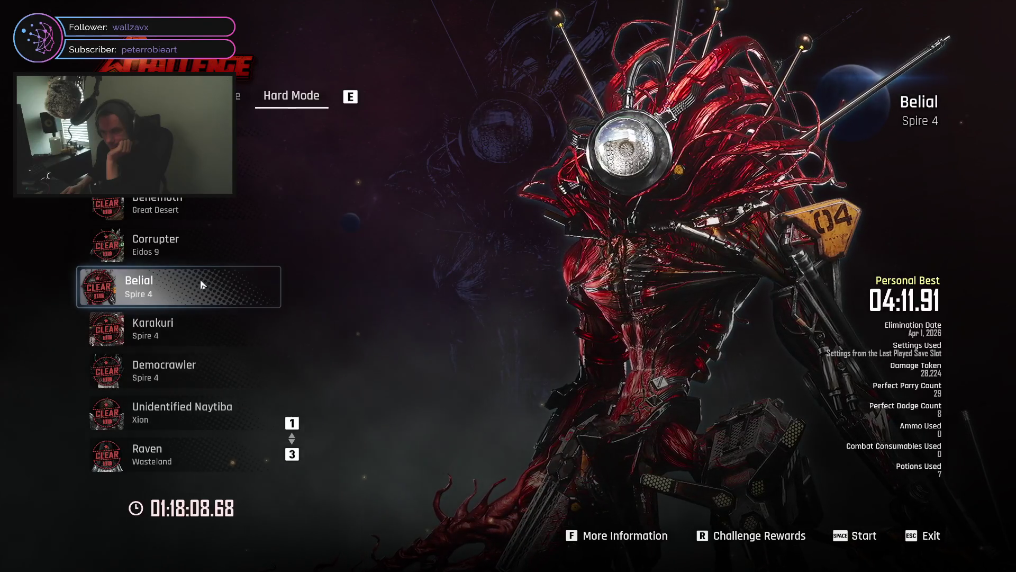
pyautogui.scroll(1, 201, 264)
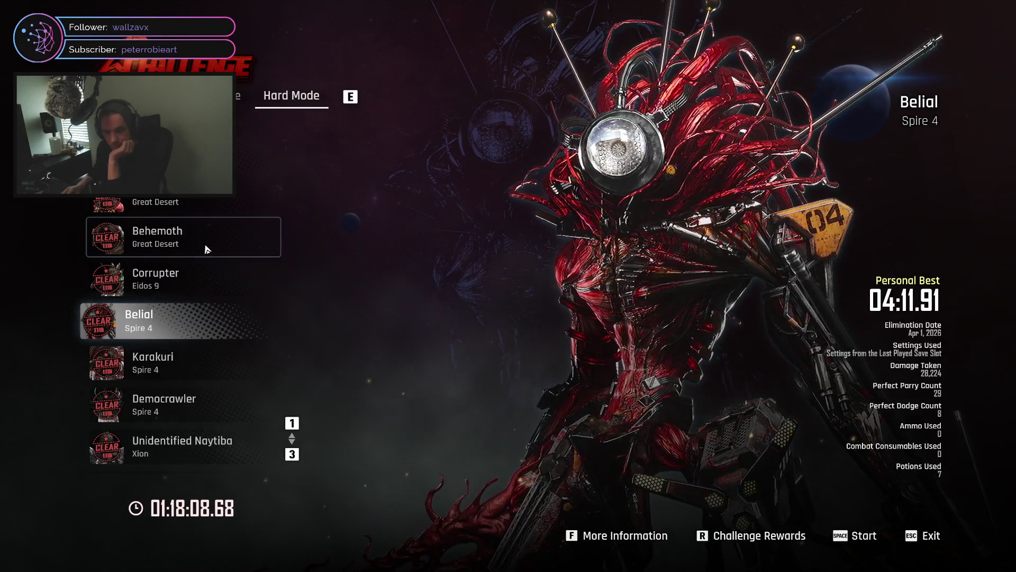
pyautogui.click(207, 249)
# Browse the Abaddon of Great Desert, Stalker, Tachy and Stalker of Matrix 11 records
pyautogui.click(206, 212)
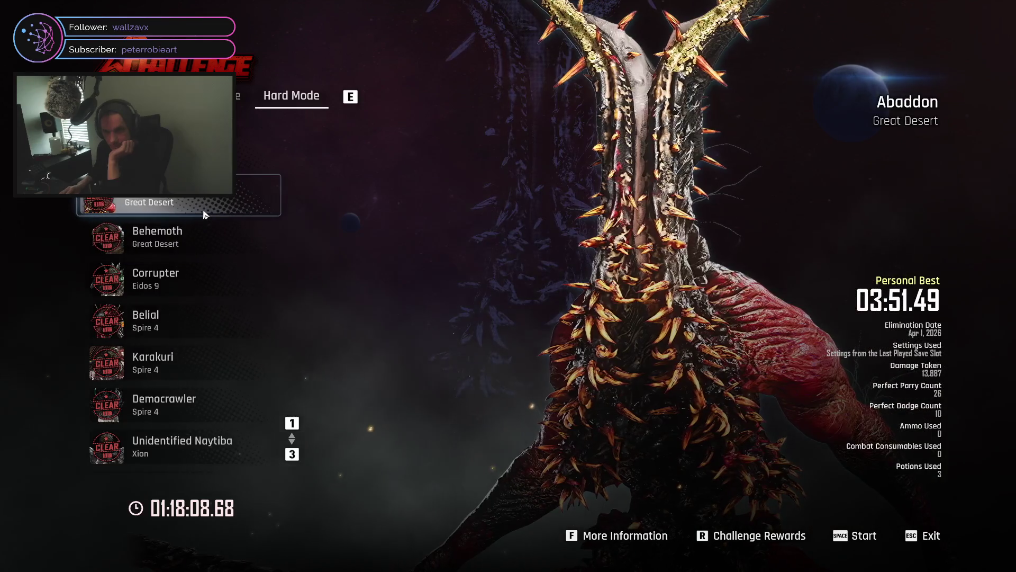
pyautogui.scroll(2, 205, 215)
pyautogui.click(201, 249)
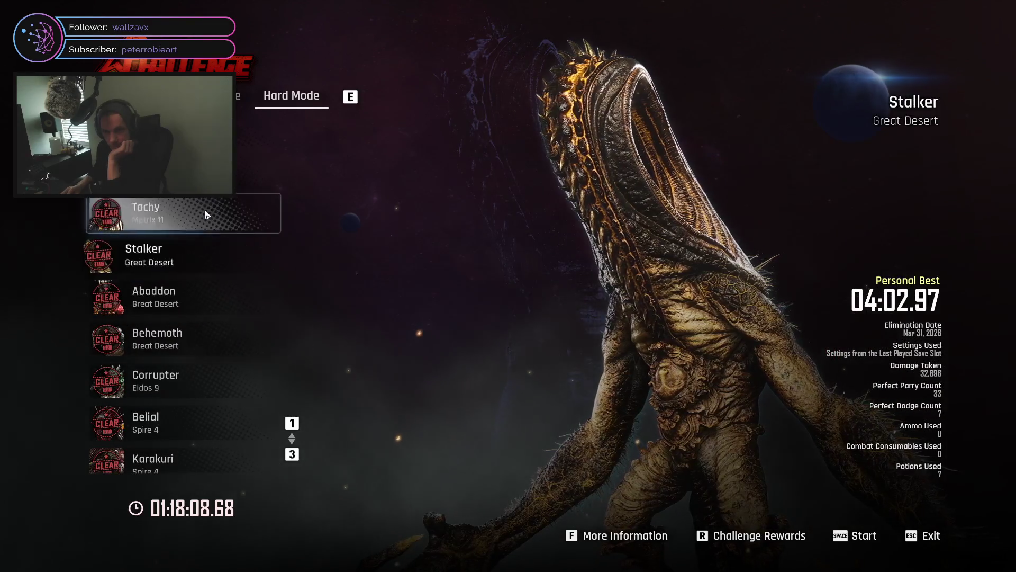
pyautogui.click(205, 215)
pyautogui.click(206, 256)
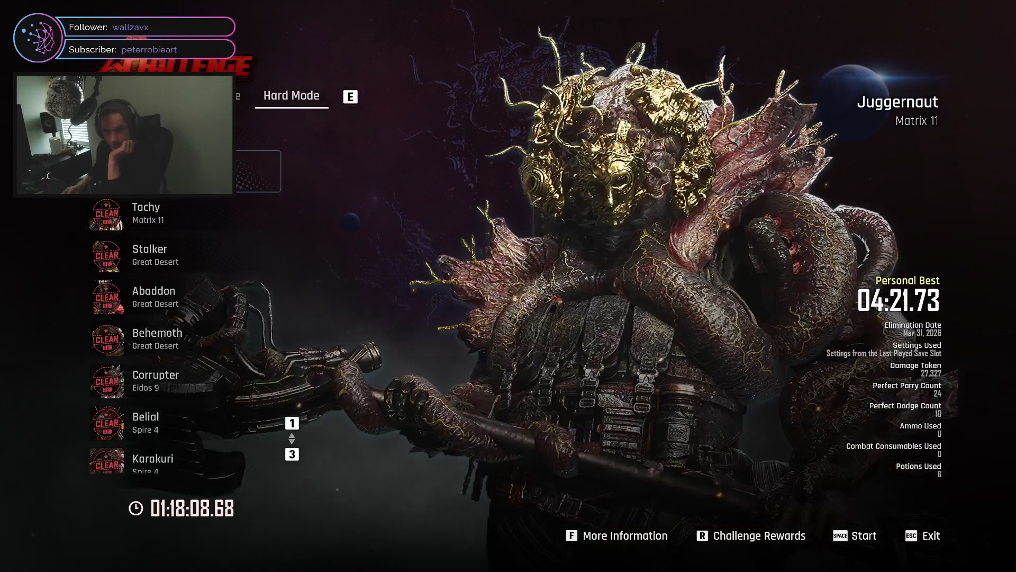
pyautogui.click(197, 212)
pyautogui.scroll(2, 197, 216)
pyautogui.click(196, 229)
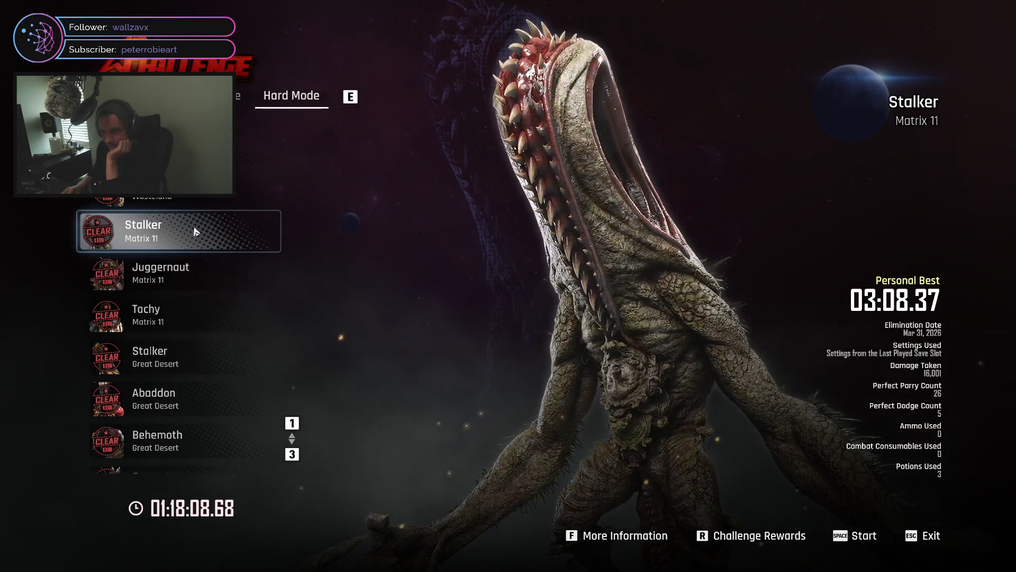
pyautogui.scroll(3, 195, 231)
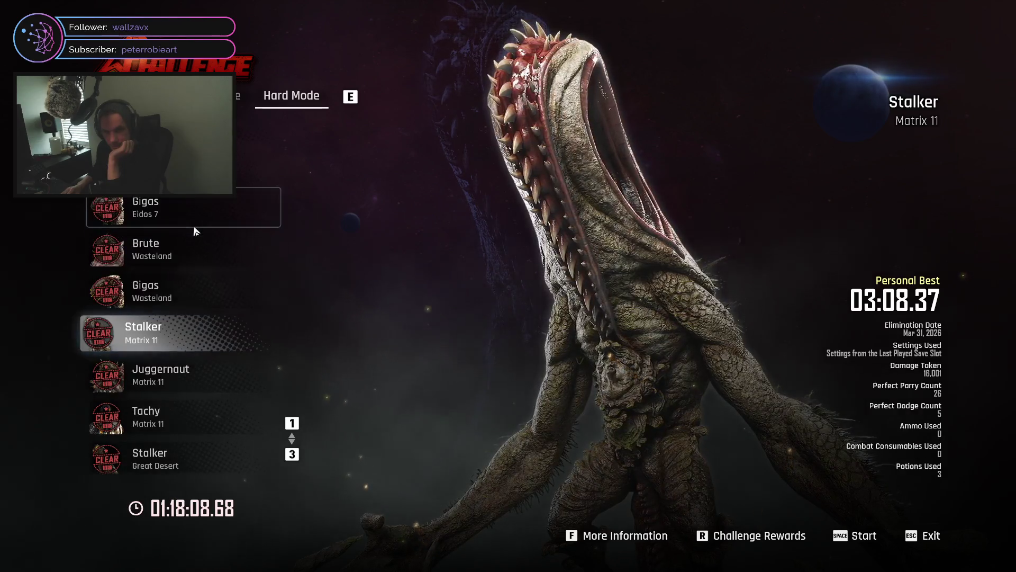
# Check Abaddon of Eidos 7, then select Gigas of Eidos 7 and bring up its start prompt
pyautogui.click(257, 189)
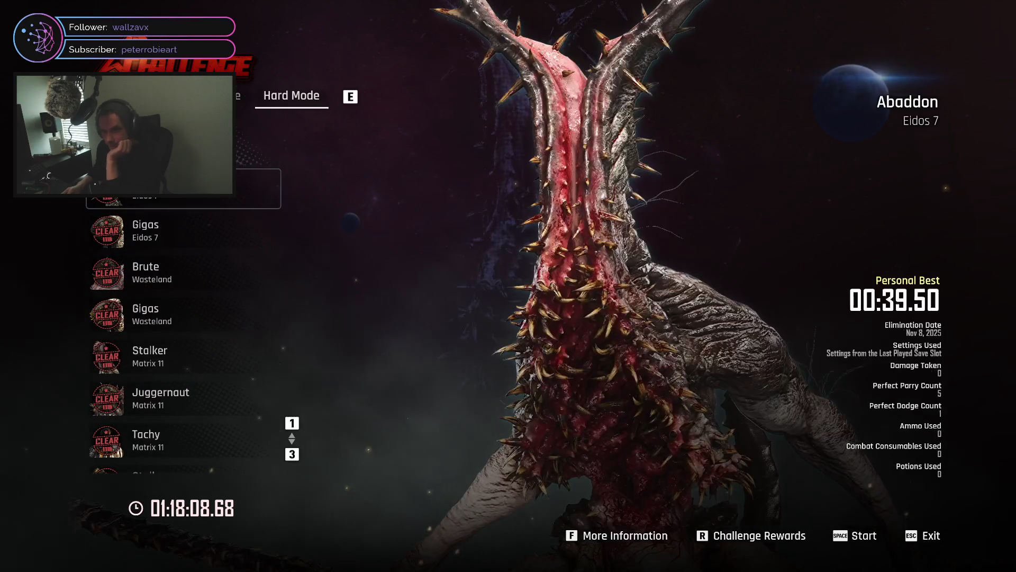
pyautogui.press('Up')
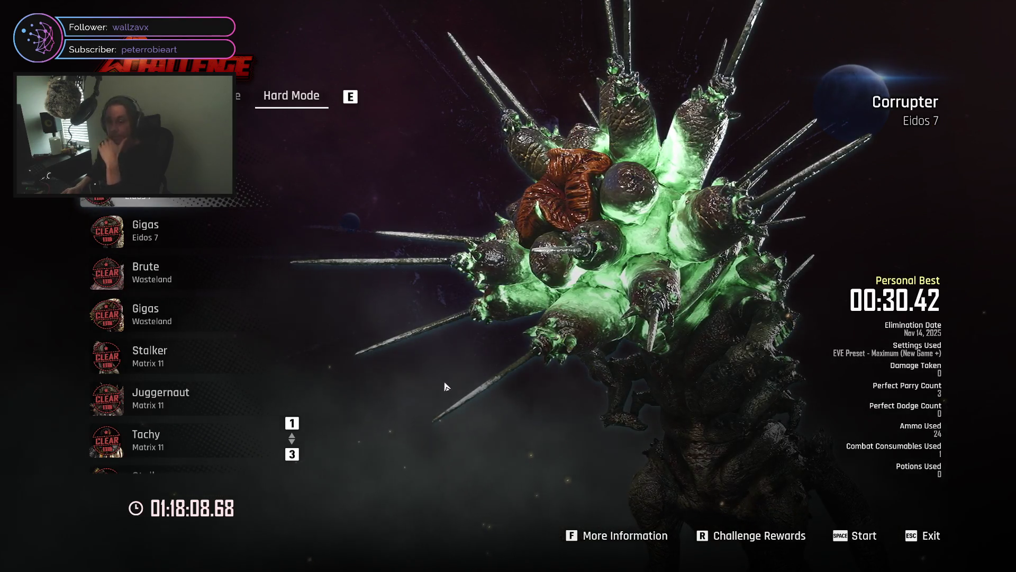
pyautogui.click(159, 236)
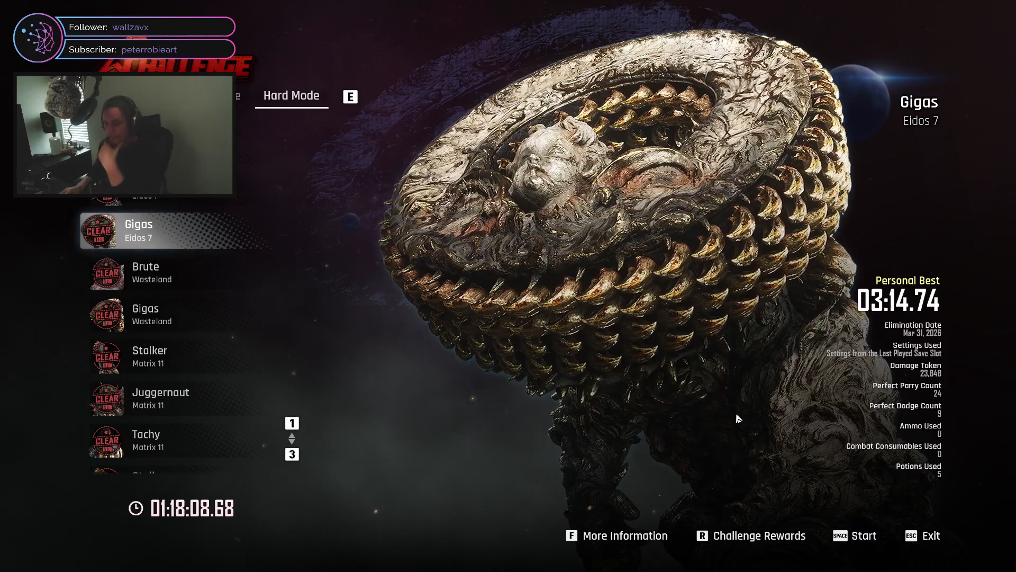
pyautogui.click(855, 536)
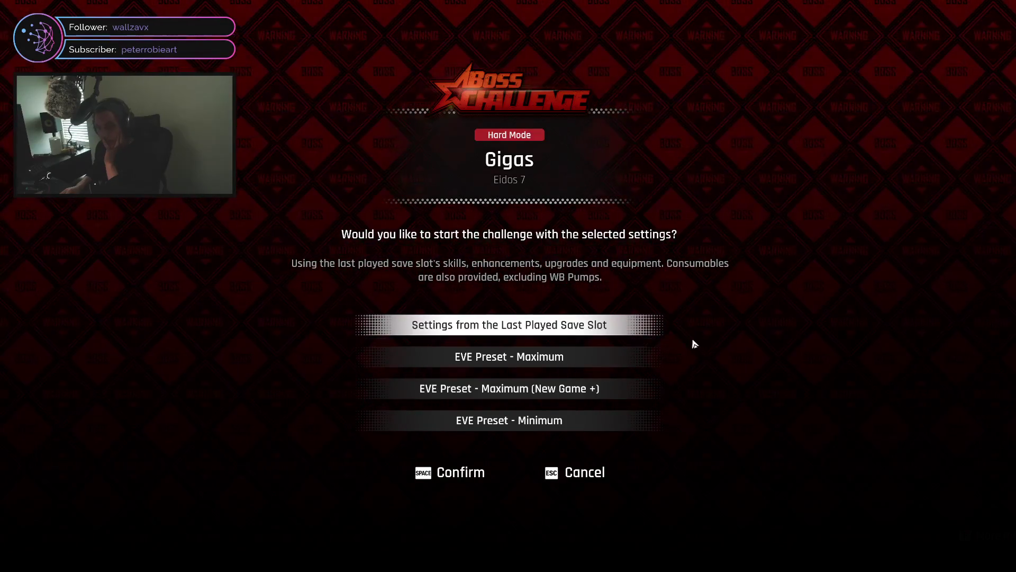
# Confirm the Gigas Hard Mode challenge using settings from the last played save slot
pyautogui.click(455, 472)
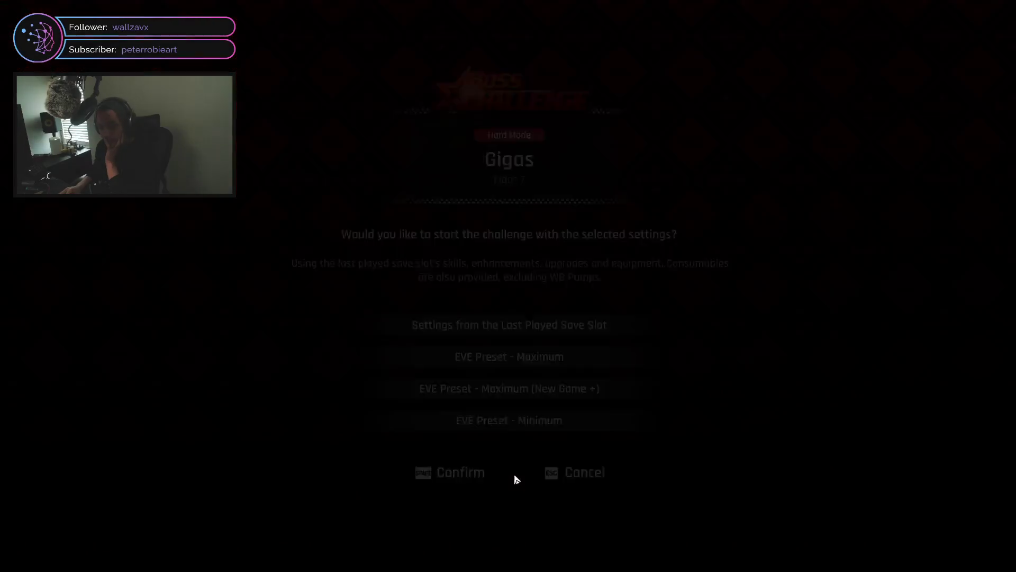